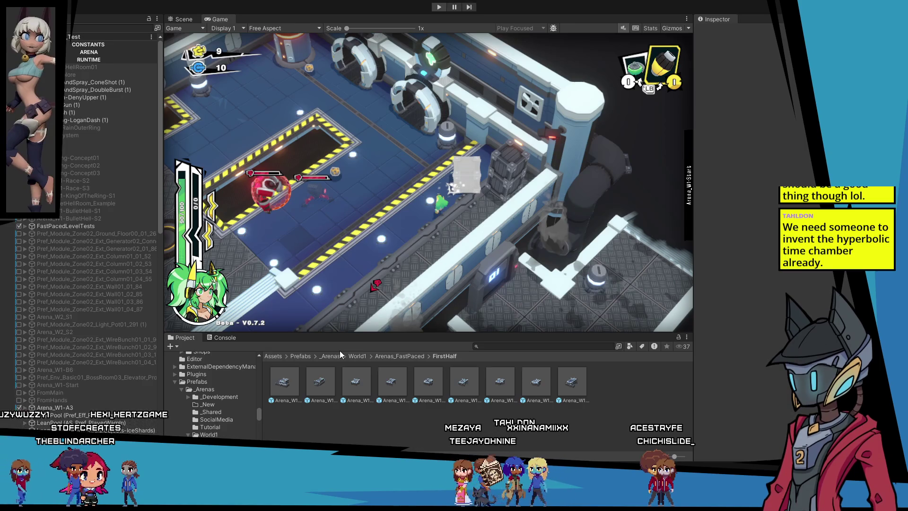
Stop the playtest, edit the Arena_W1-A3 prefab's Configuration object, and save the prefab.
key("ctrl+p")
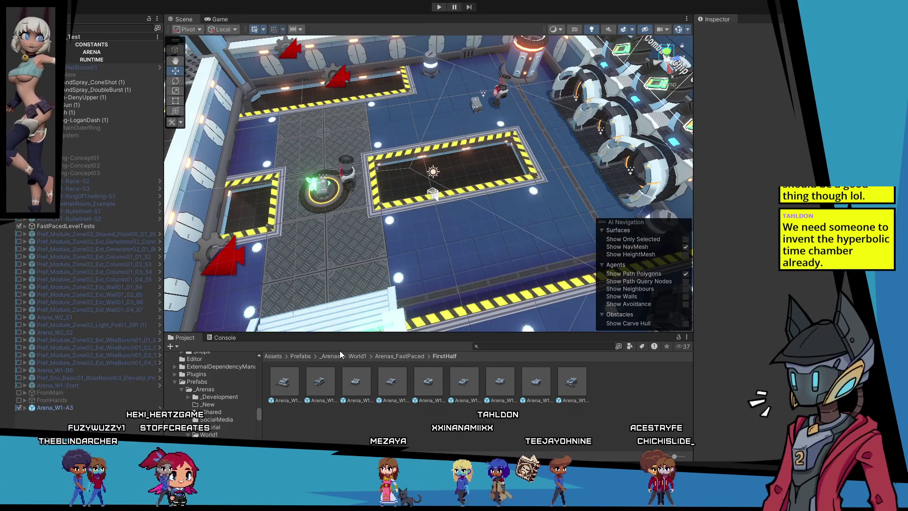
double_click(297, 380)
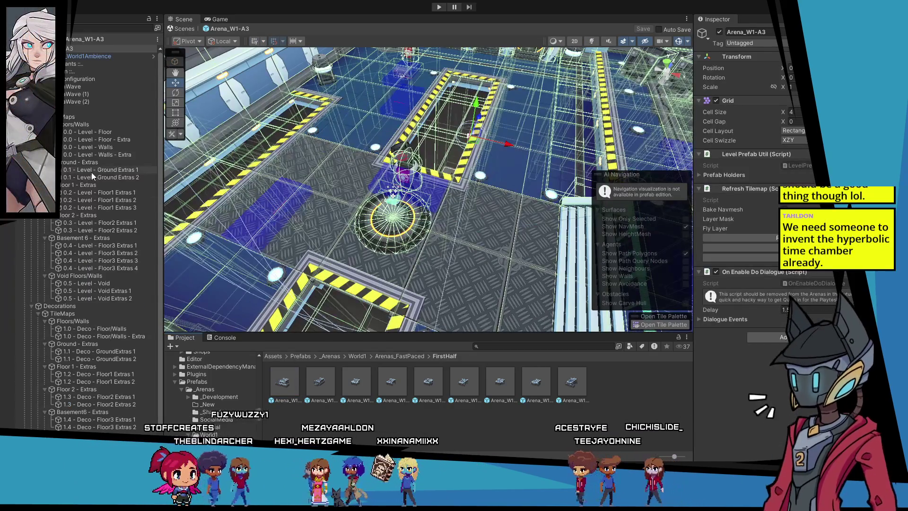
left_click(73, 81)
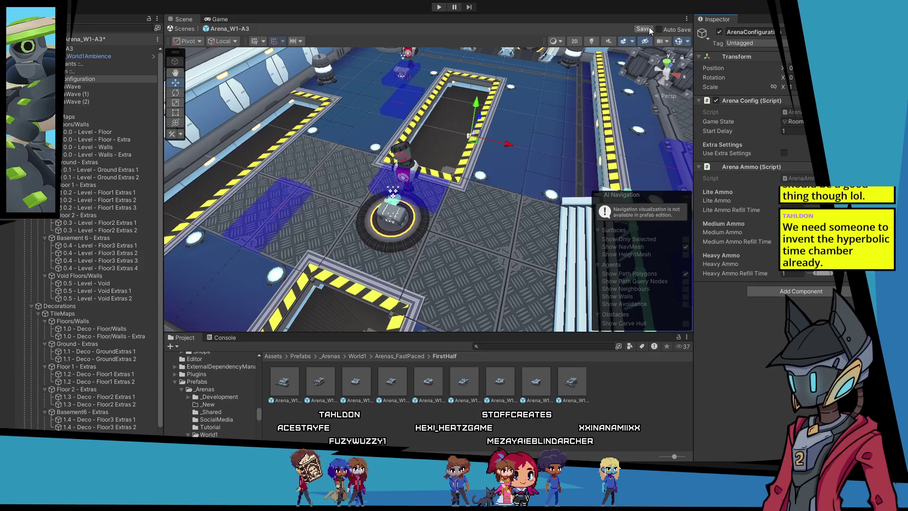
key("ctrl+s")
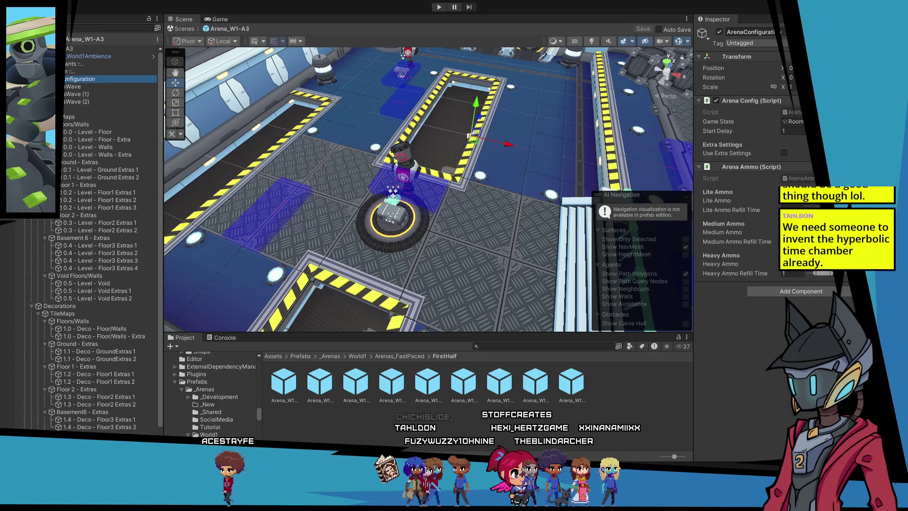
Leave prefab mode, playtest the FastPacedLevelTests scene, then stop play mode.
left_click(434, 9)
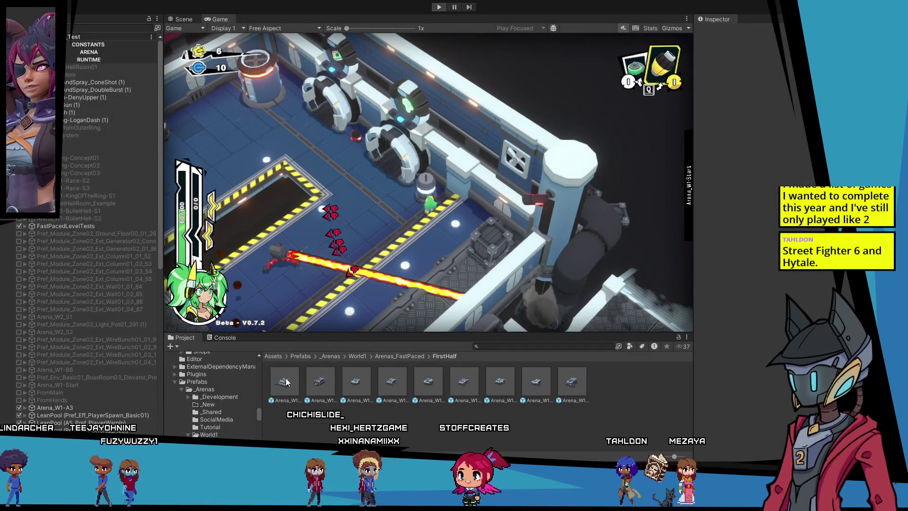
key("ctrl+shift+p")
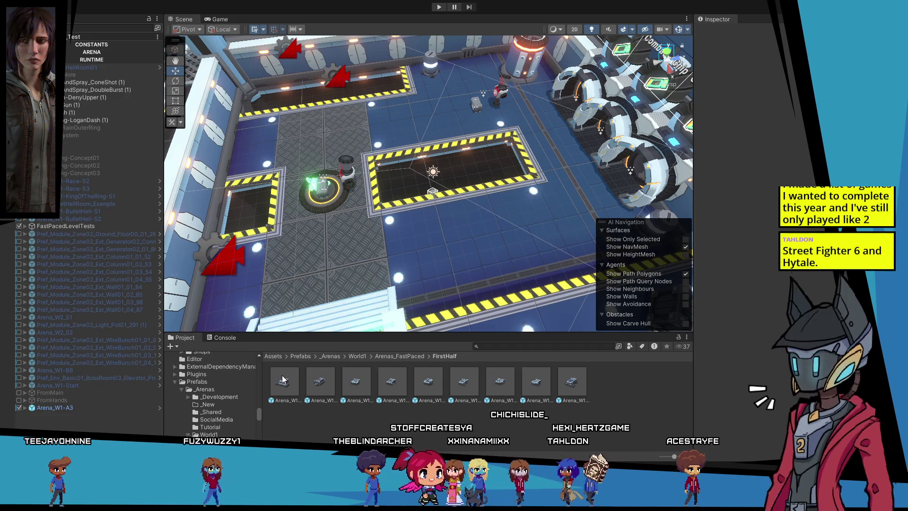
Change Medium Ammo in Arena_W1-A3's Arena Ammo component, save the prefab, and start a playtest.
double_click(294, 382)
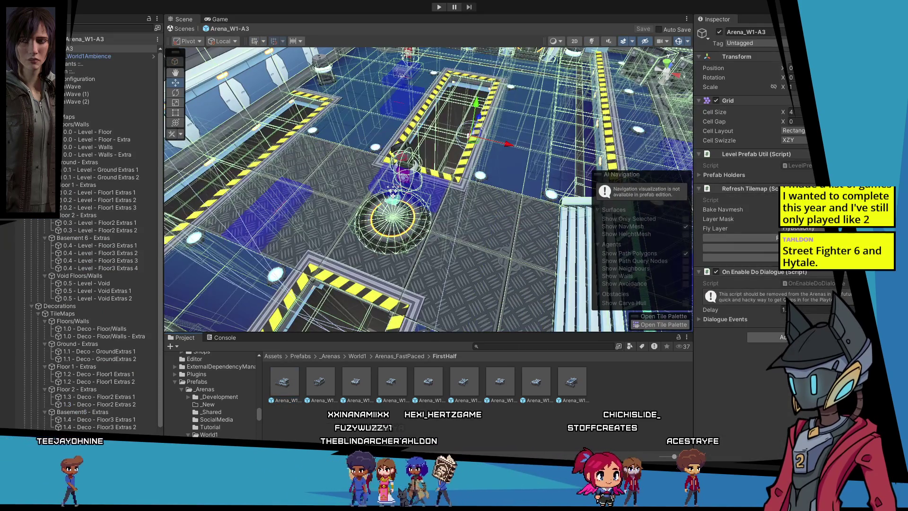
left_click(80, 79)
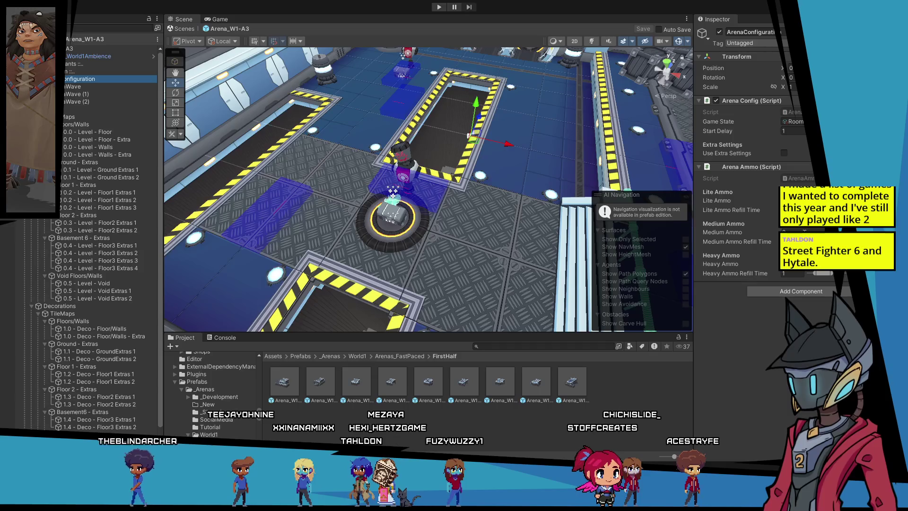
left_click(805, 231)
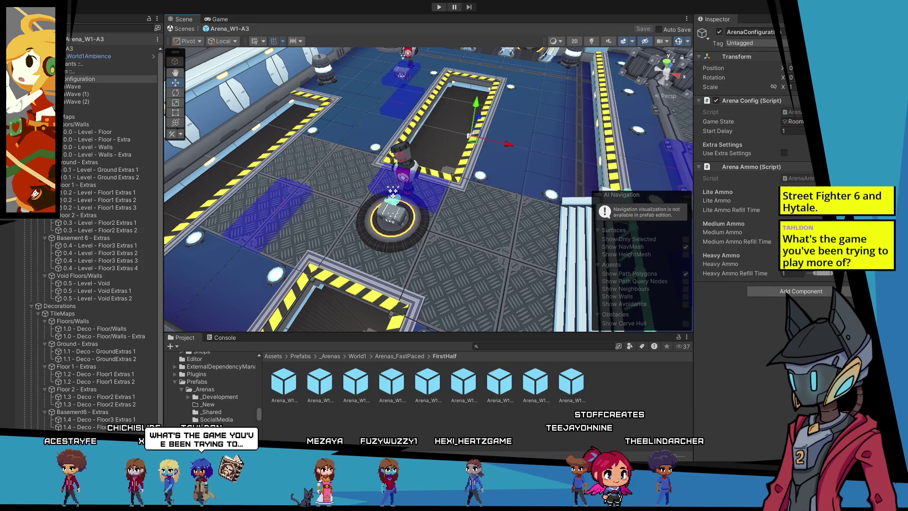
left_click(51, 38)
left_click(437, 7)
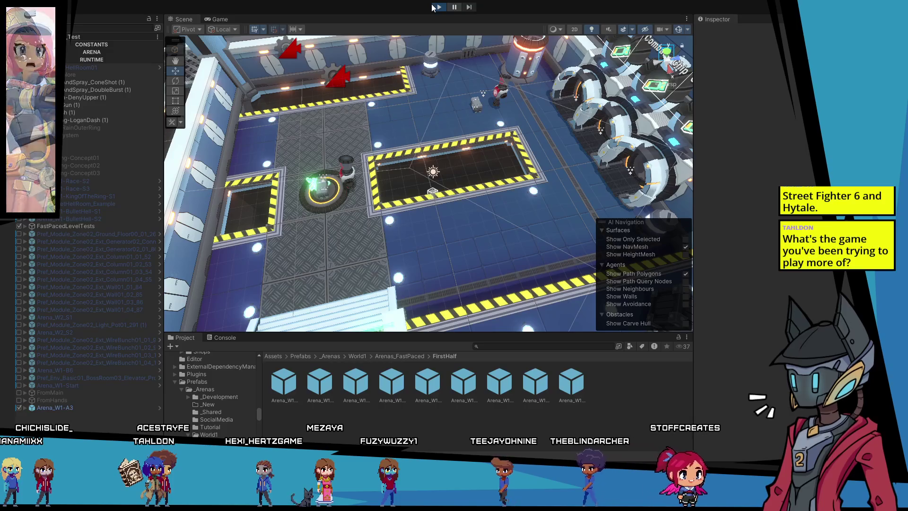
Run the FastPacedLevelTests scene in play mode, then stop it.
left_click(433, 7)
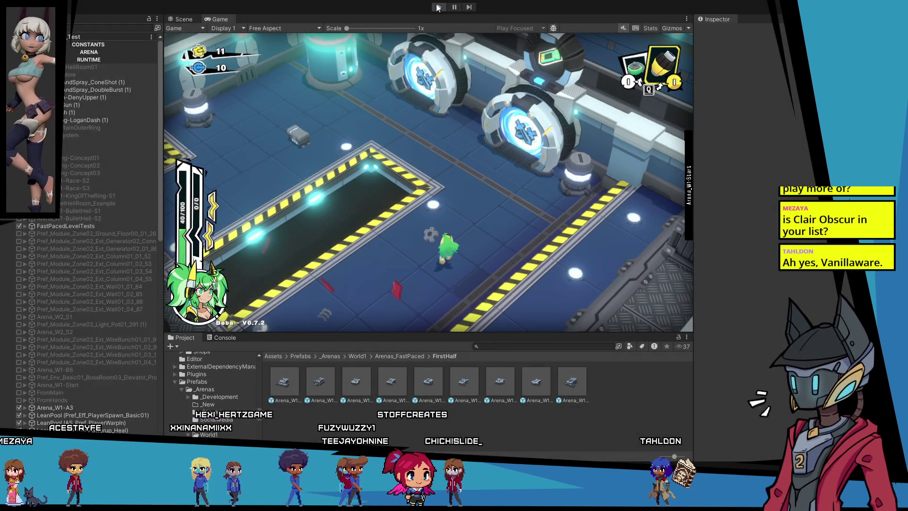
left_click(437, 7)
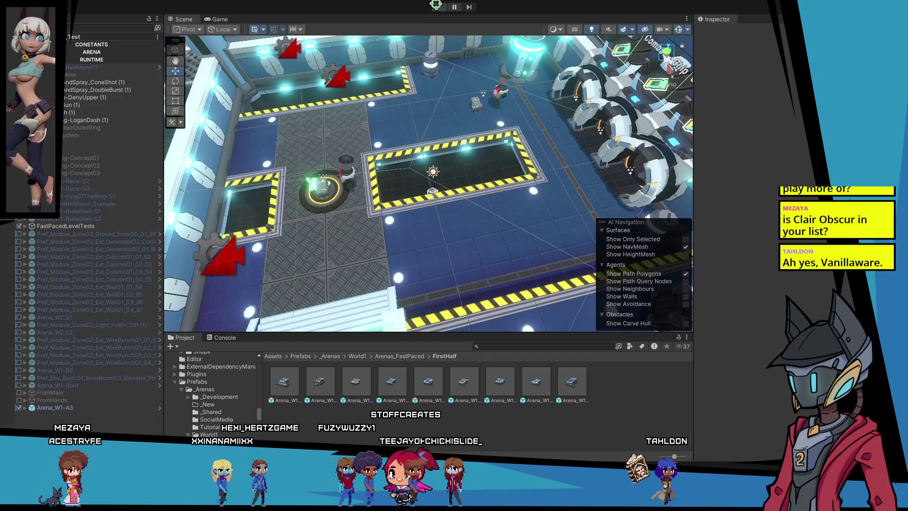
Start another playtest of the FastPacedLevelTests arena.
left_click(438, 7)
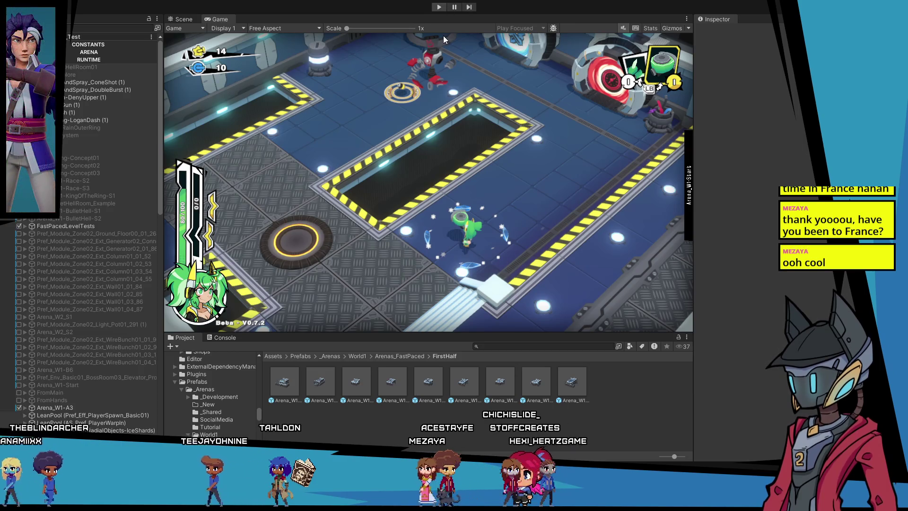
Return from the Game view to the Scene view to edit the arena.
key("ctrl+1")
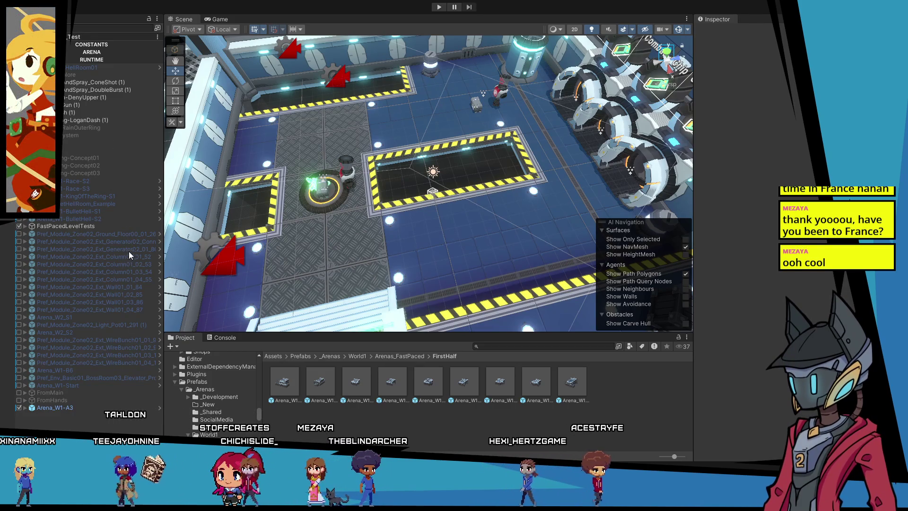
Add a cube under Arena_W1-A3 named CameraBounds and disable its Box Collider.
scroll(361, 243, "down", 5)
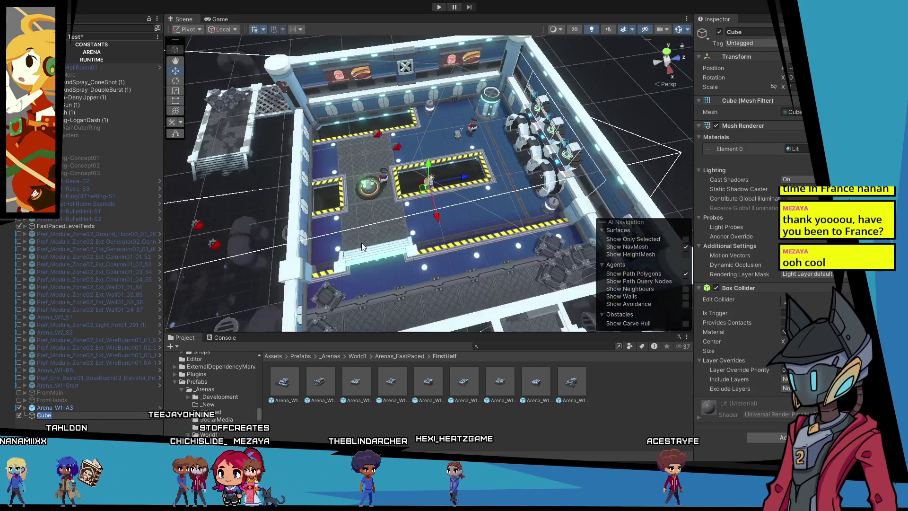
scroll(361, 245, "up", 1)
type("r")
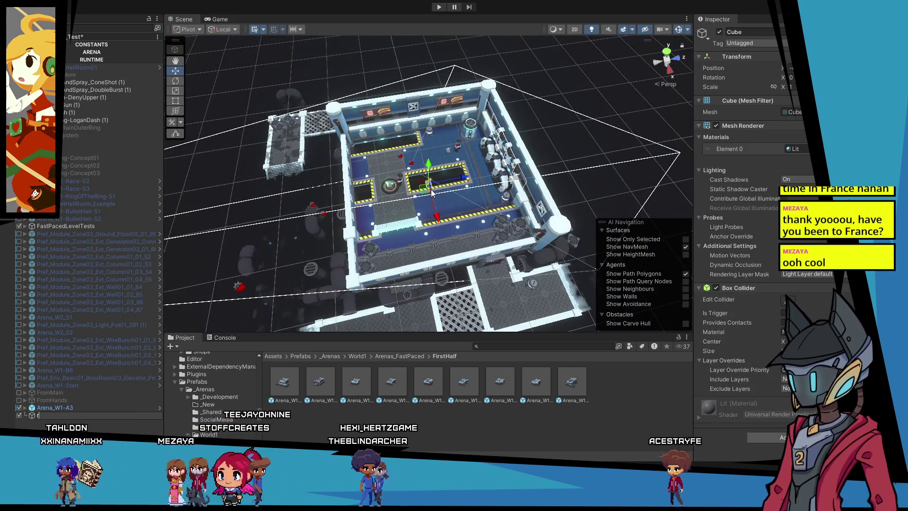
key("ctrl+z")
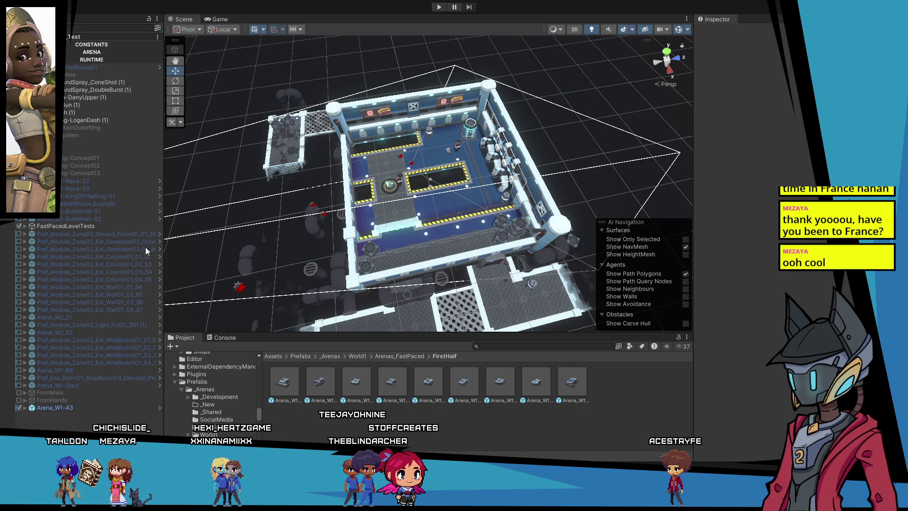
key("ctrl+y")
type("CameraBo")
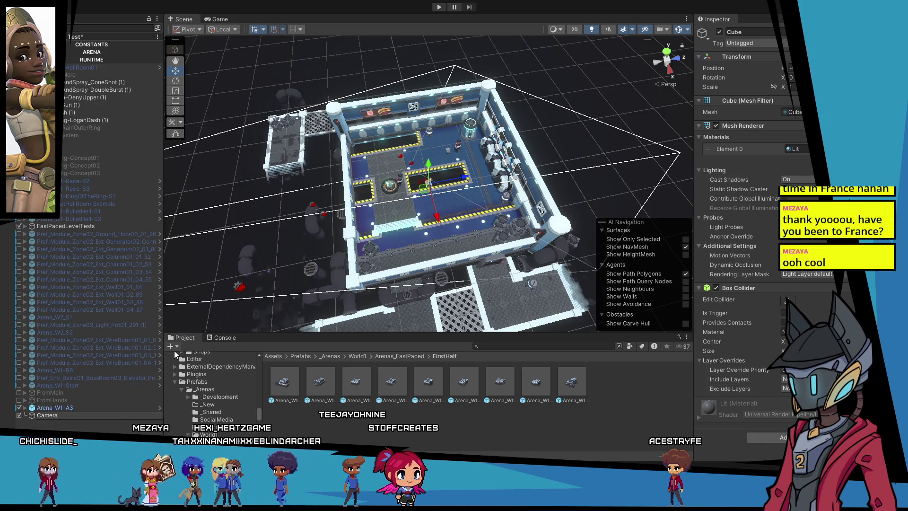
type("unds")
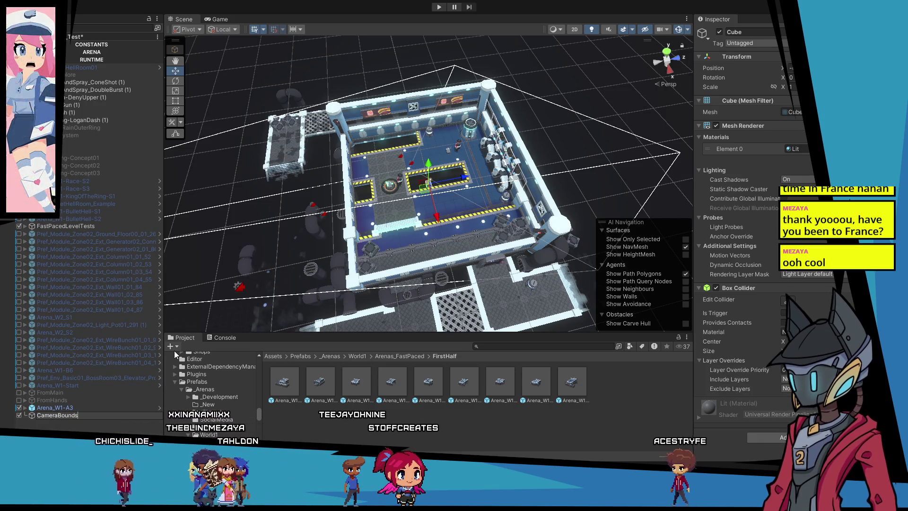
key("Return")
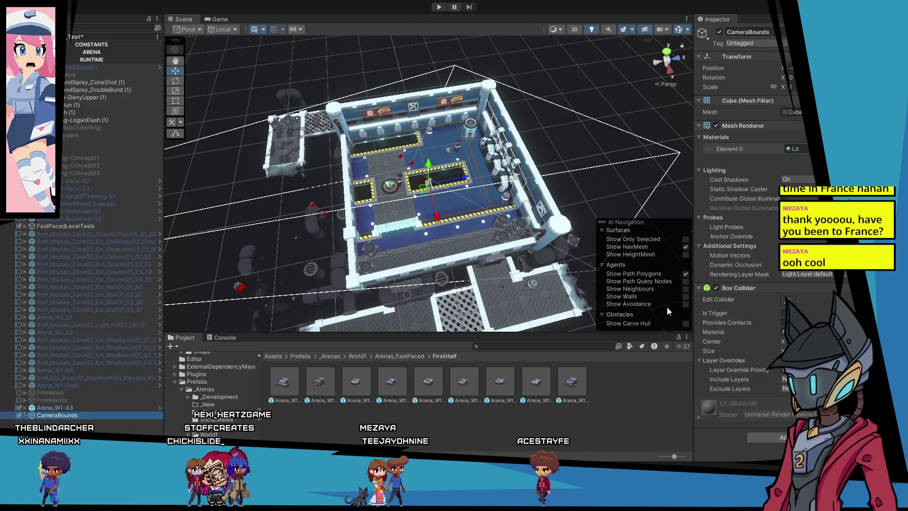
left_click(717, 288)
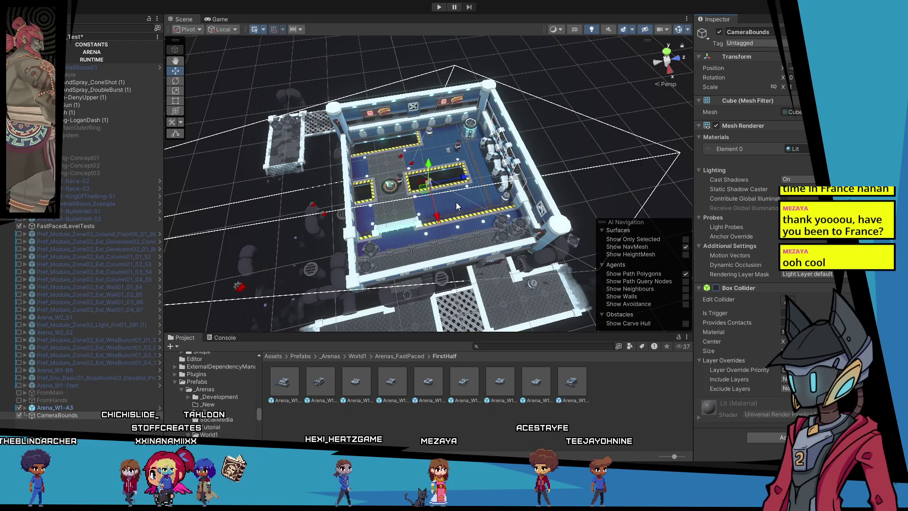
Stretch the CameraBounds cube to an X scale of 60 so it spans the arena.
mouse_move(550, 177)
left_mouse_down()
mouse_move(478, 190)
mouse_move(410, 219)
mouse_move(432, 185)
mouse_move(574, 167)
left_mouse_up()
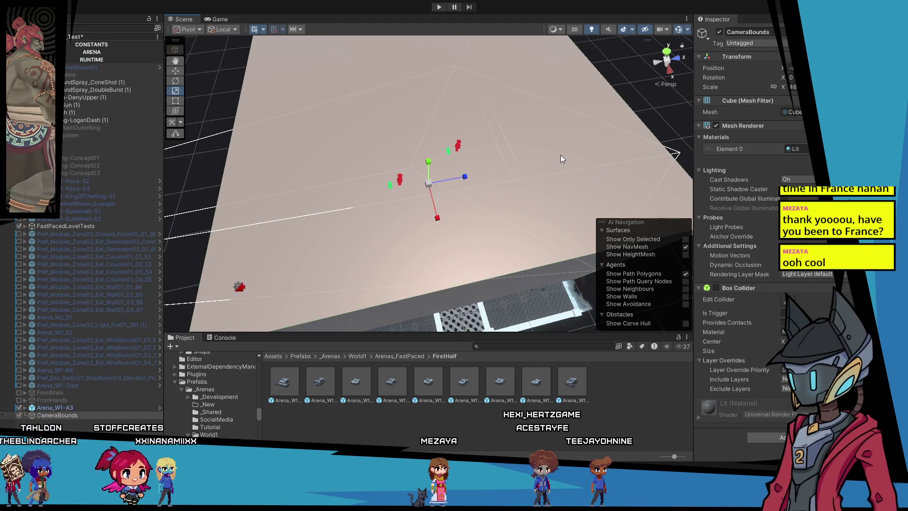
scroll(535, 129, "down", 5)
left_click_drag(535, 129, 587, 85)
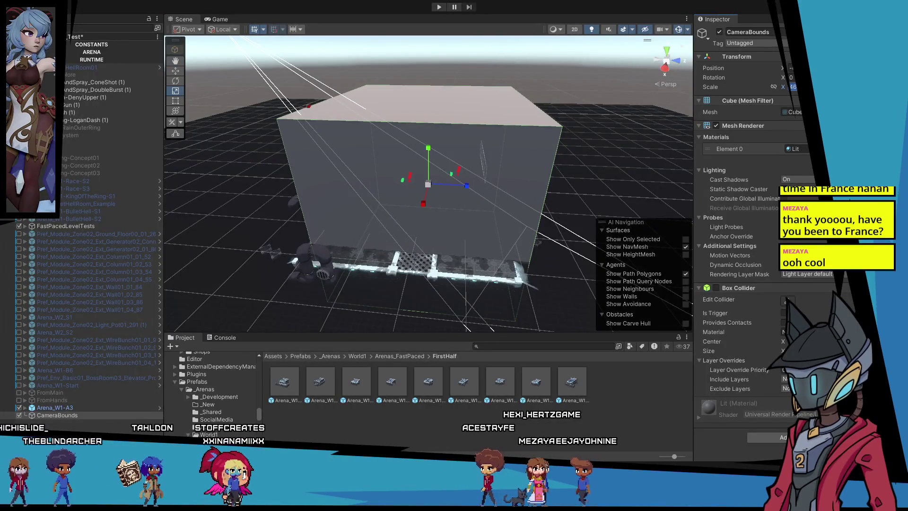
scroll(561, 163, "down", 5)
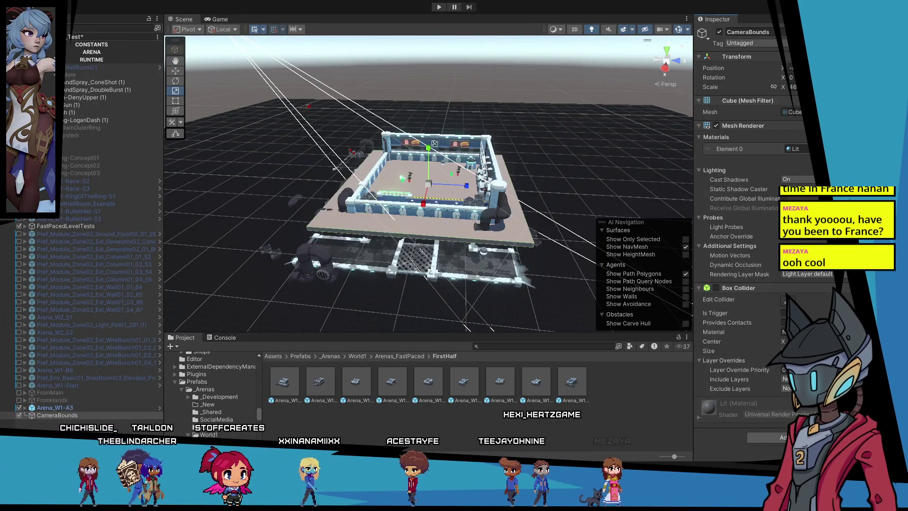
scroll(561, 164, "up", 8)
scroll(562, 164, "down", 5)
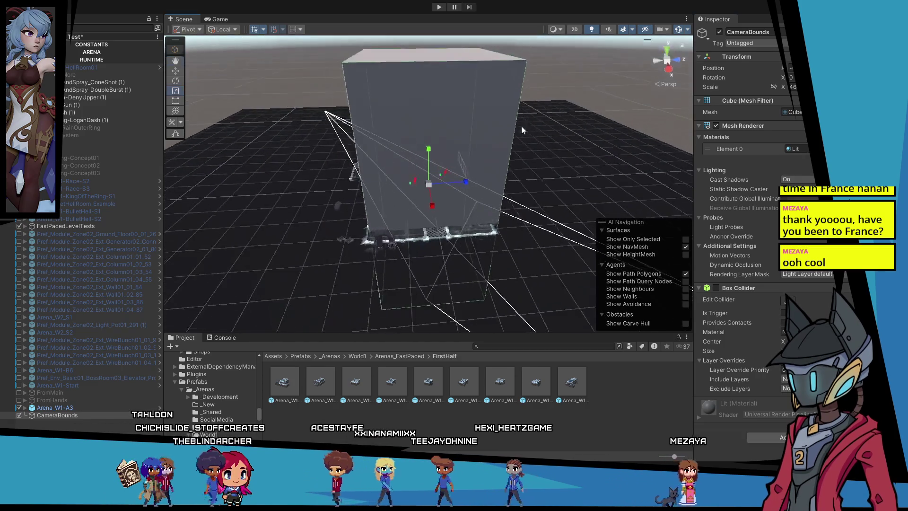
left_click_drag(562, 164, 529, 156)
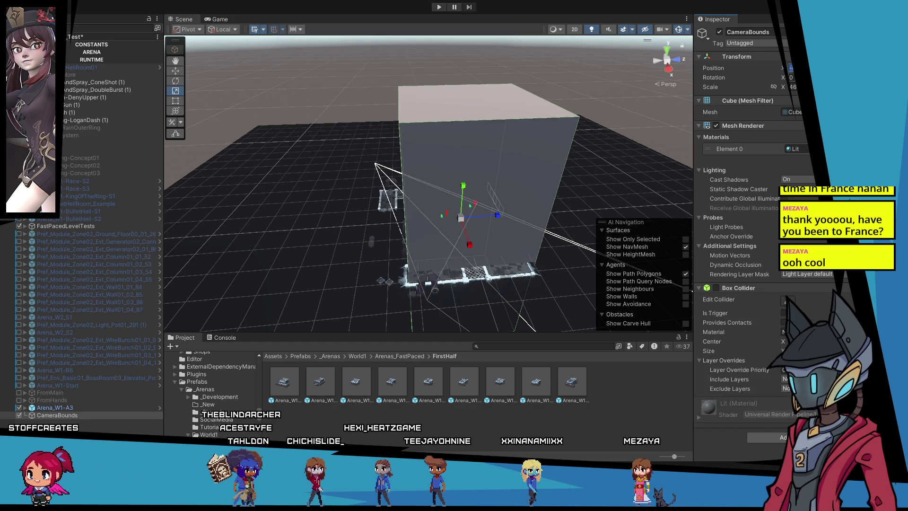
mouse_move(551, 149)
left_mouse_down()
mouse_move(576, 220)
mouse_move(536, 263)
mouse_move(516, 222)
left_mouse_up()
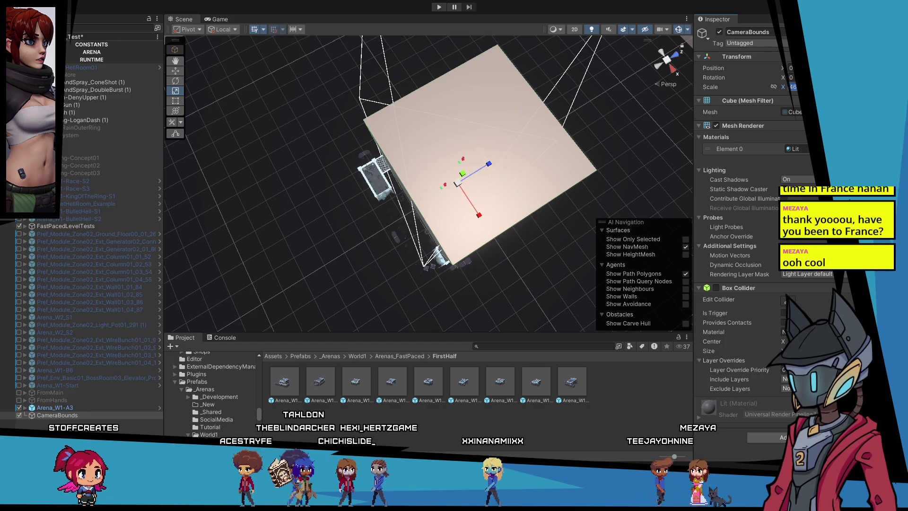
type("60")
key("Return")
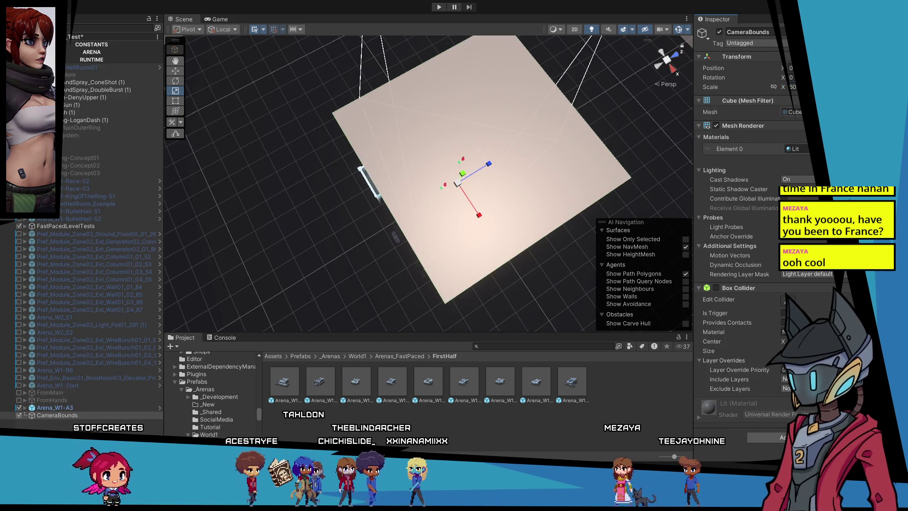
mouse_move(583, 172)
left_mouse_down()
mouse_move(548, 93)
mouse_move(552, 150)
mouse_move(525, 156)
mouse_move(537, 198)
left_mouse_up()
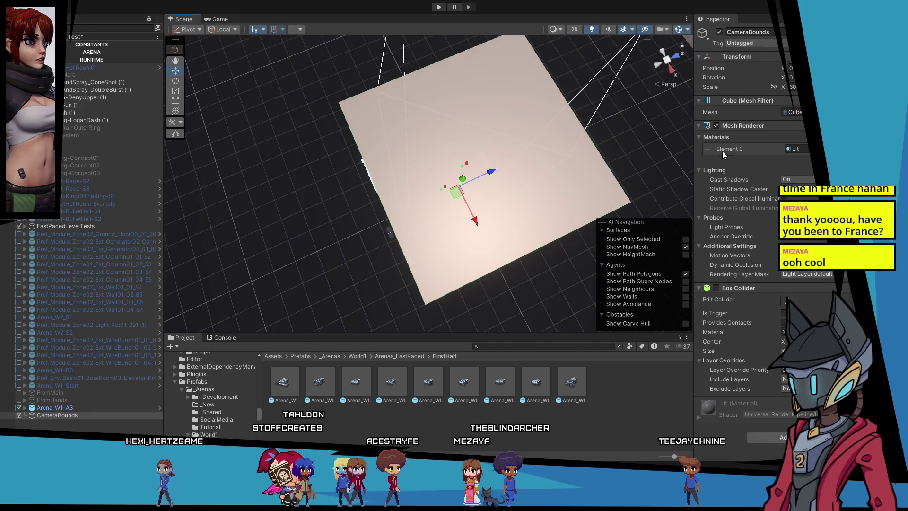
Turn off the CameraBounds Mesh Renderer so the box no longer renders solid.
left_click(716, 126)
left_click_drag(530, 190, 451, 222)
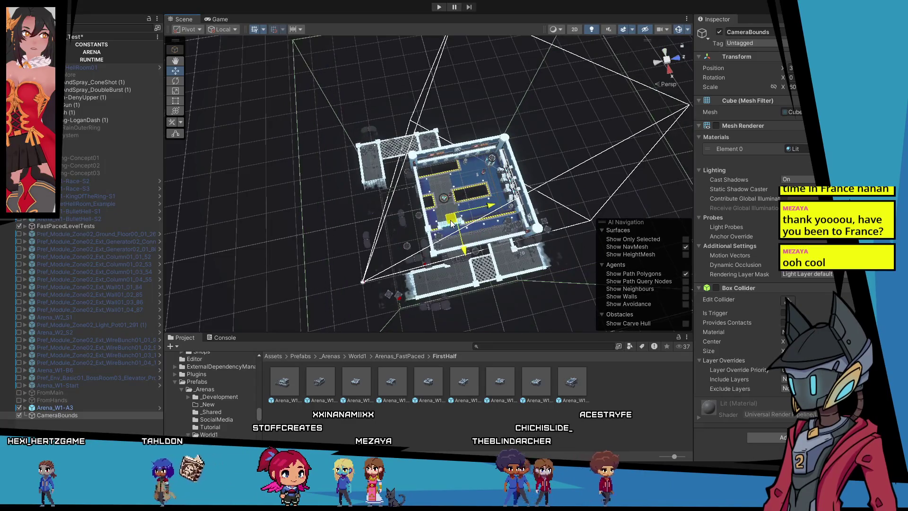
left_click_drag(553, 195, 559, 191)
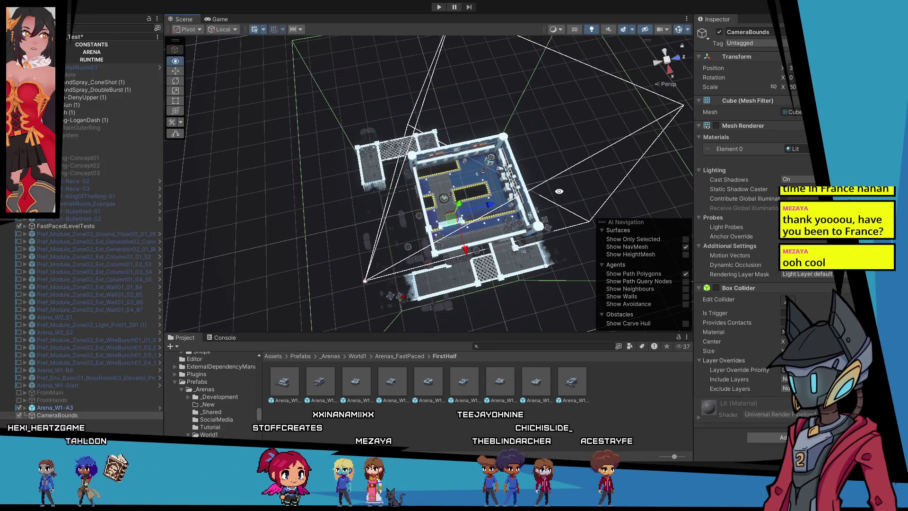
Slide the CameraBounds box along X to enclose the arena, undoing stray moves.
key("ctrl+z")
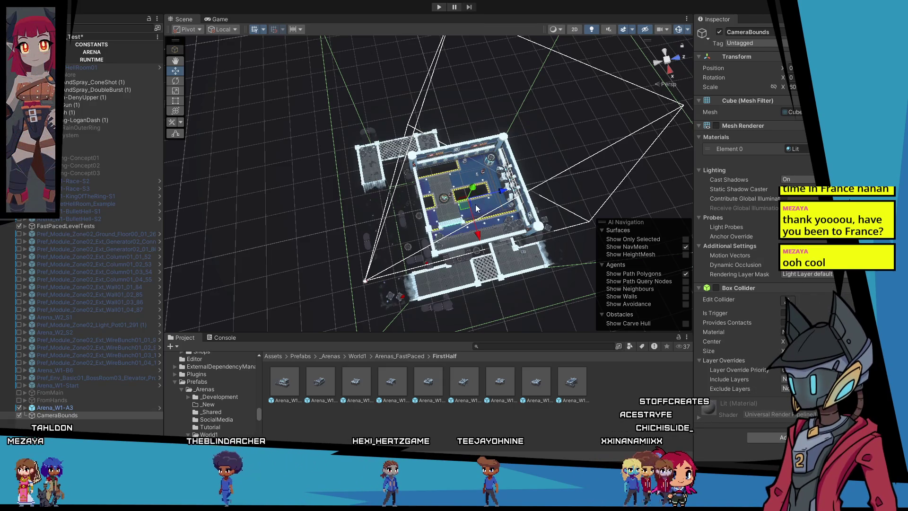
left_click_drag(463, 206, 454, 220)
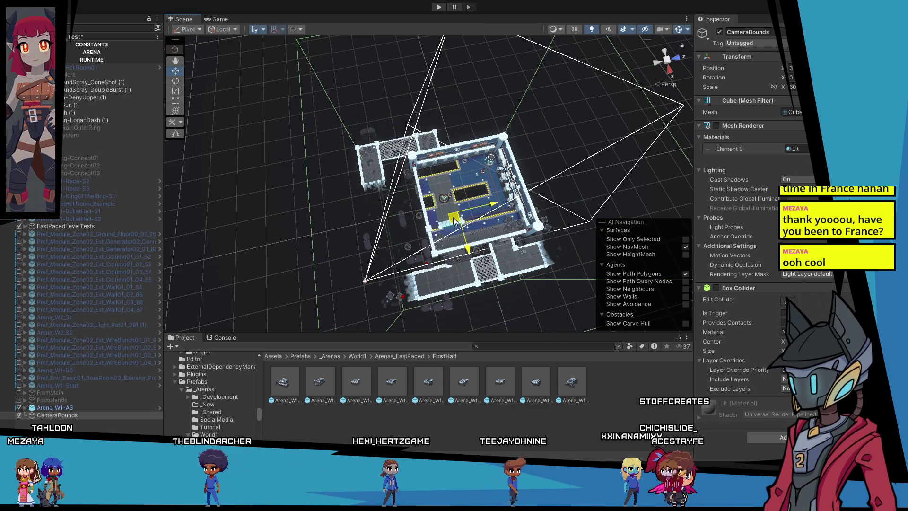
key("ctrl+z")
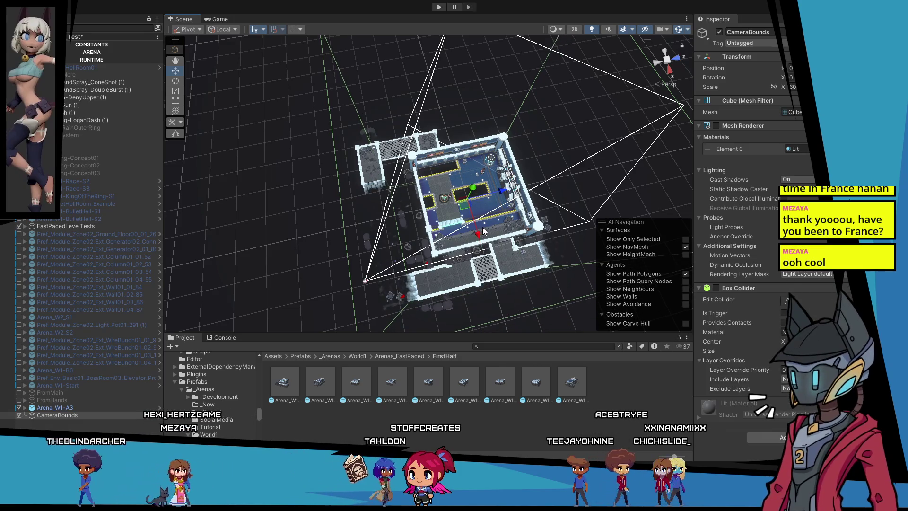
left_click_drag(478, 232, 483, 249)
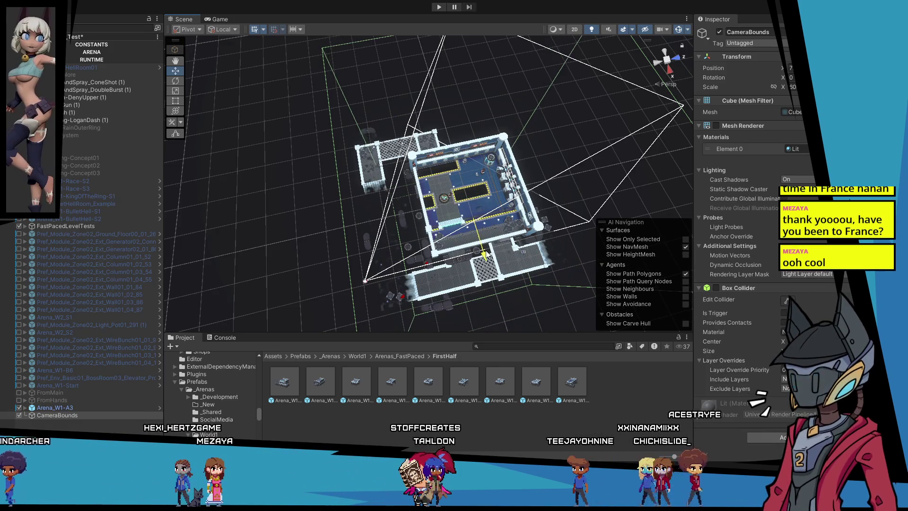
left_click_drag(485, 237, 451, 231)
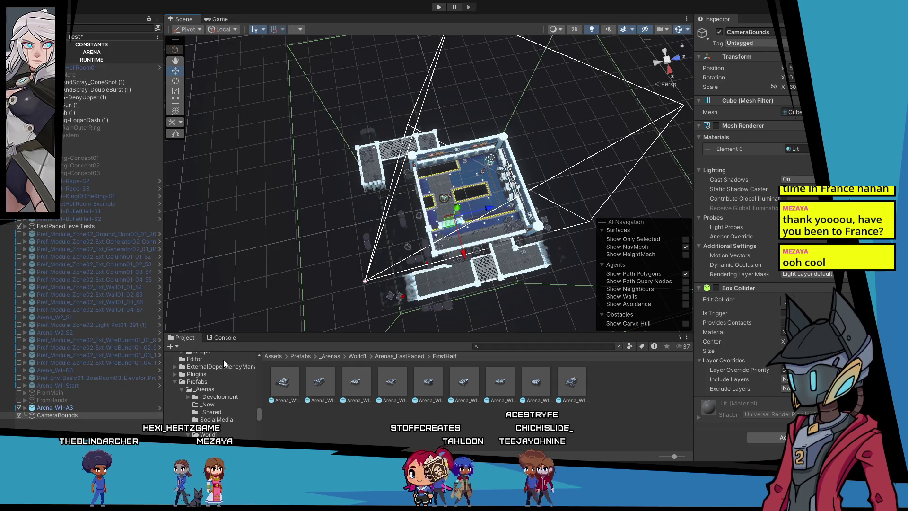
left_click(25, 44)
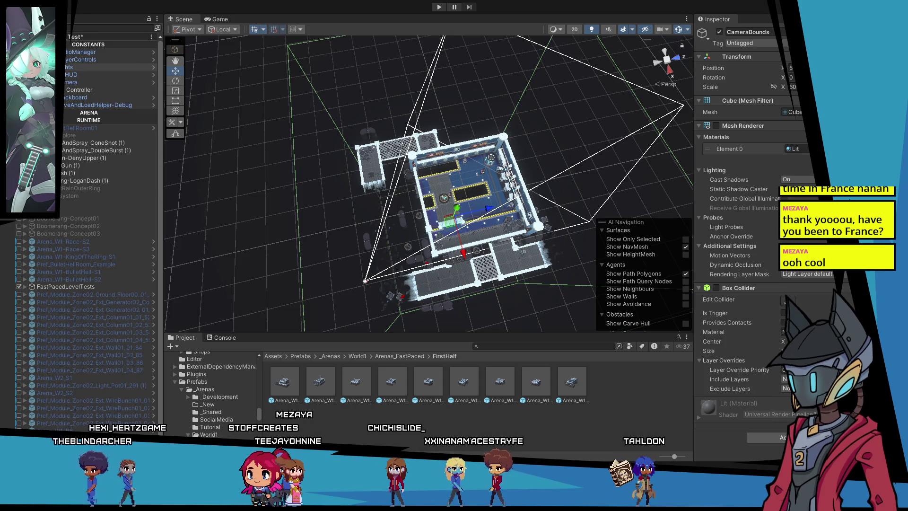
Set CameraBounds as VCam_Player's CinemachineConfiner Bounding Volume, then save the scene.
left_click(25, 82)
left_click(81, 105)
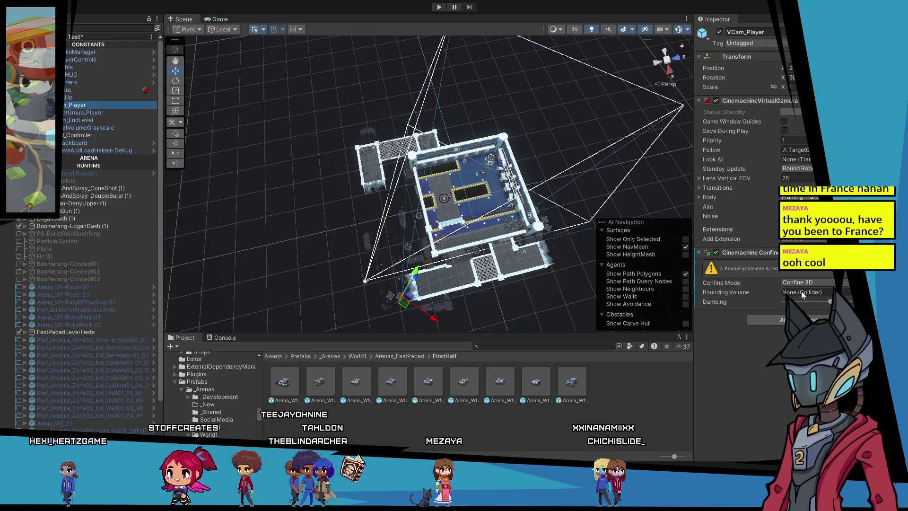
scroll(90, 236, "down", 3)
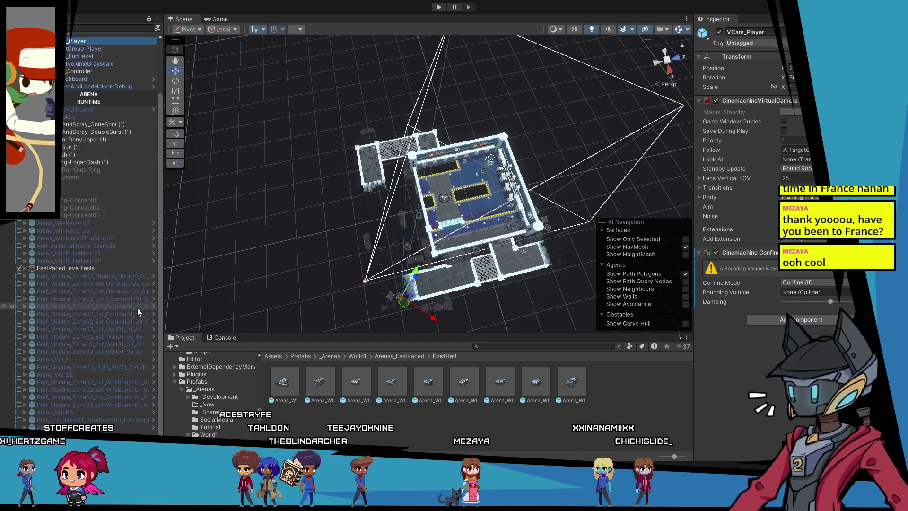
left_click(675, 316)
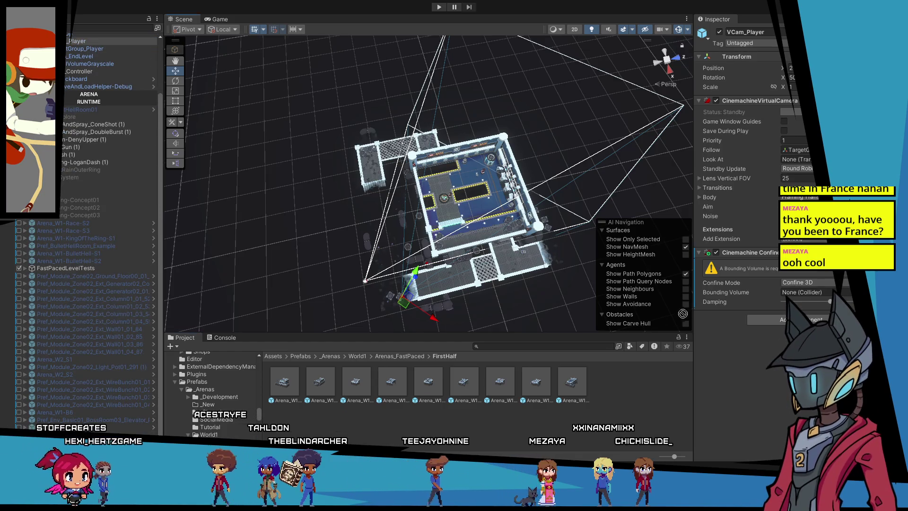
left_click_drag(798, 292, 799, 294)
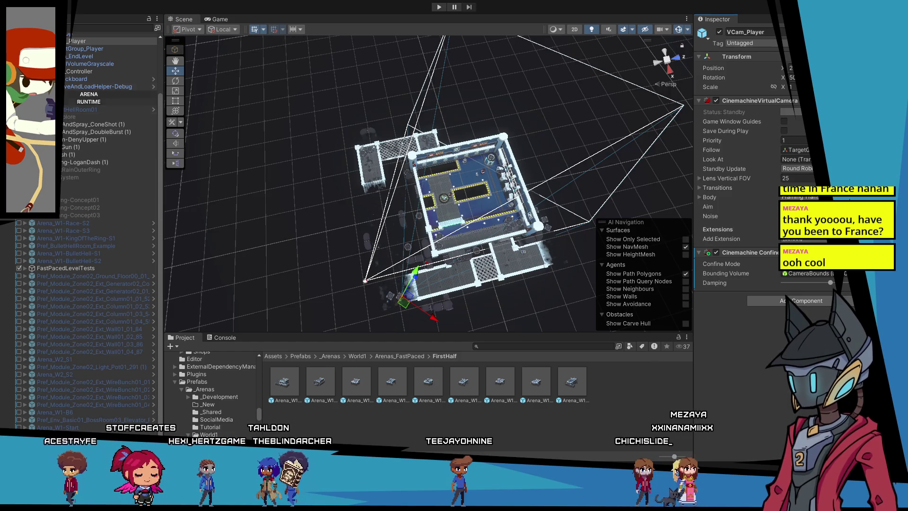
scroll(94, 189, "up", 3)
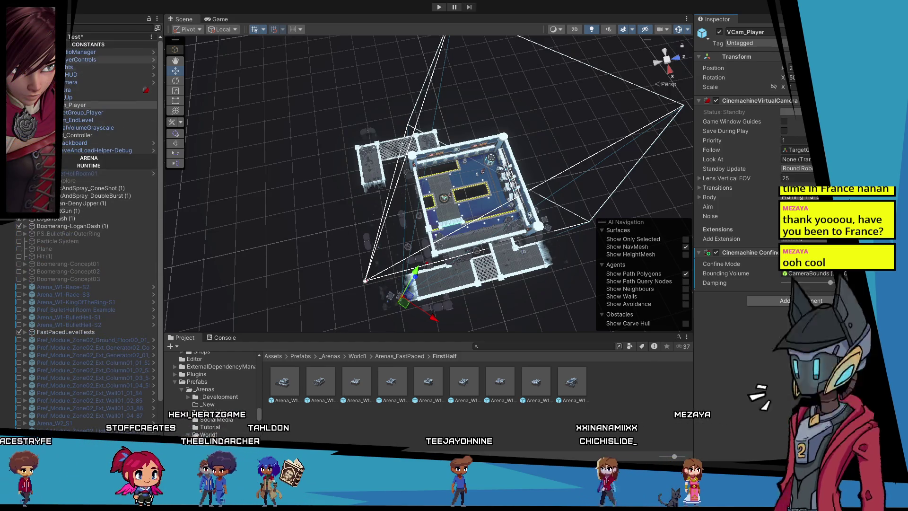
left_click(89, 44)
key("Left")
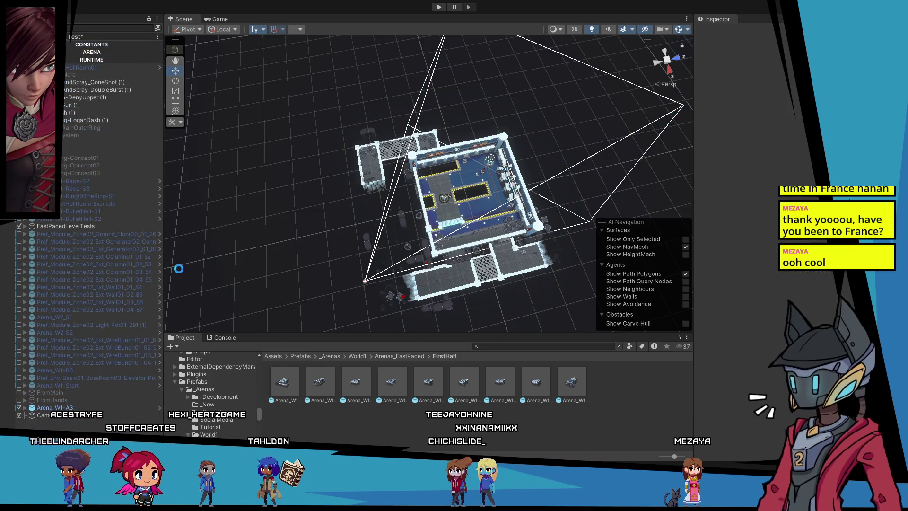
Run and stop a playtest of the arena, then frame Arena_W1-A3 in the Scene view.
left_click(439, 8)
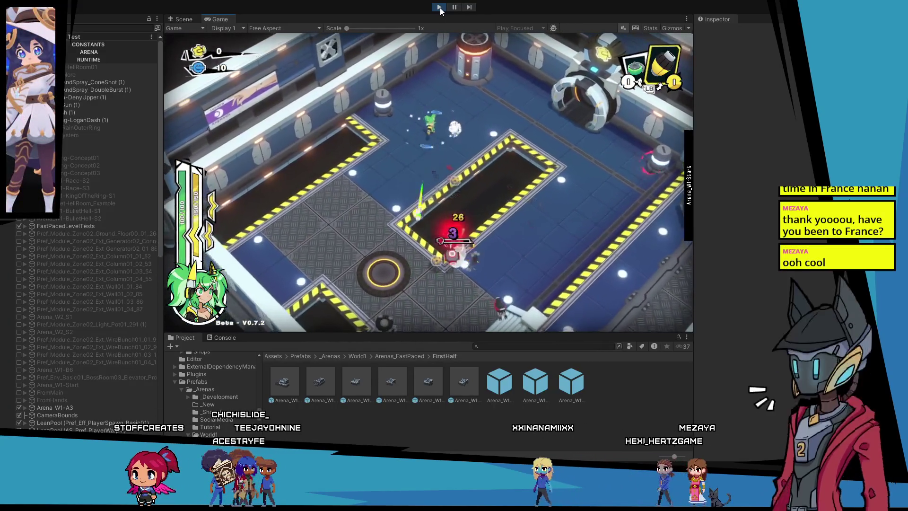
left_click(440, 7)
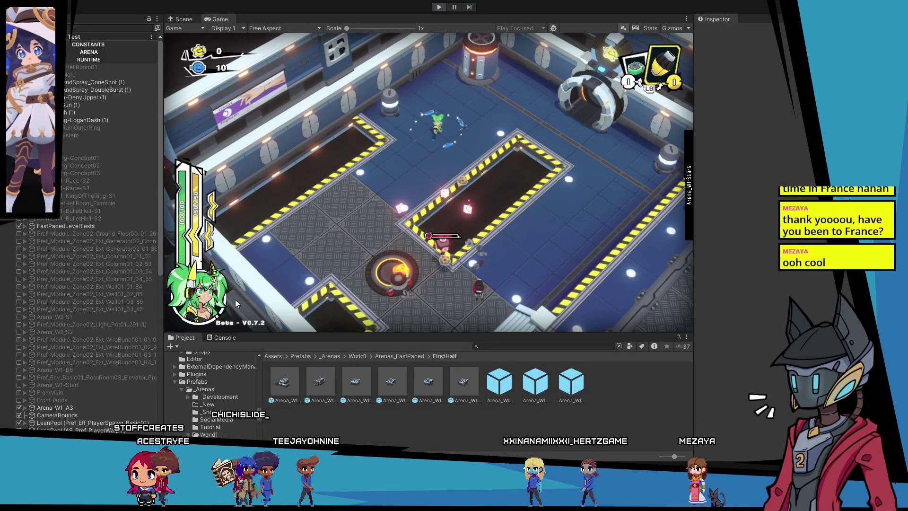
double_click(22, 409)
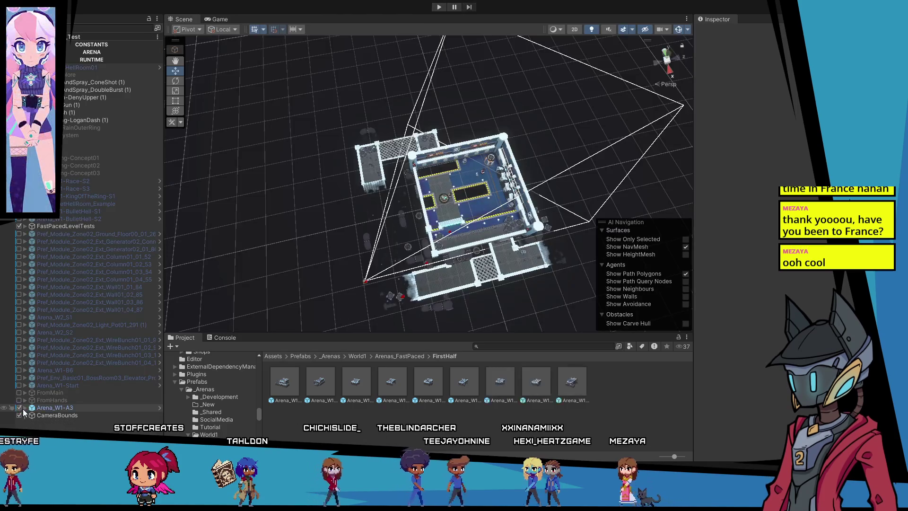
Disable the ArenaConfiguration object inside Arena_W1-A3 and start a fresh playtest.
left_click(25, 407)
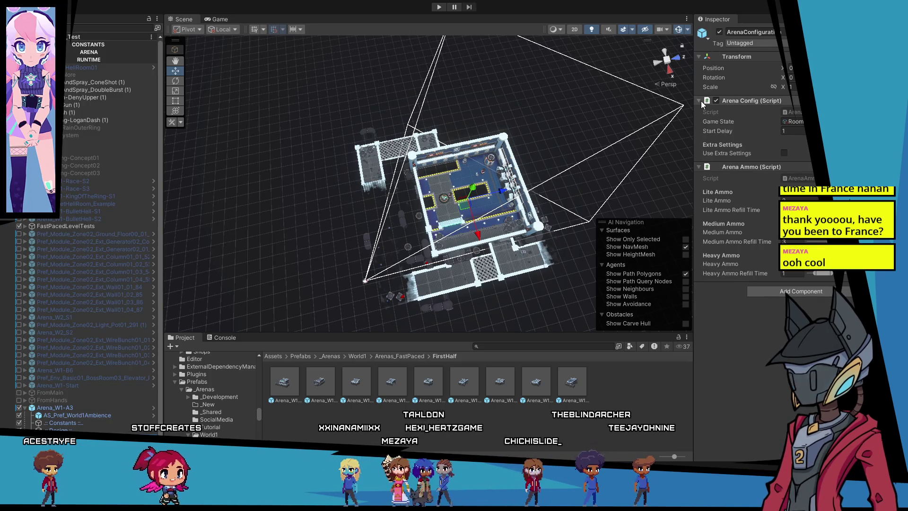
left_click(719, 32)
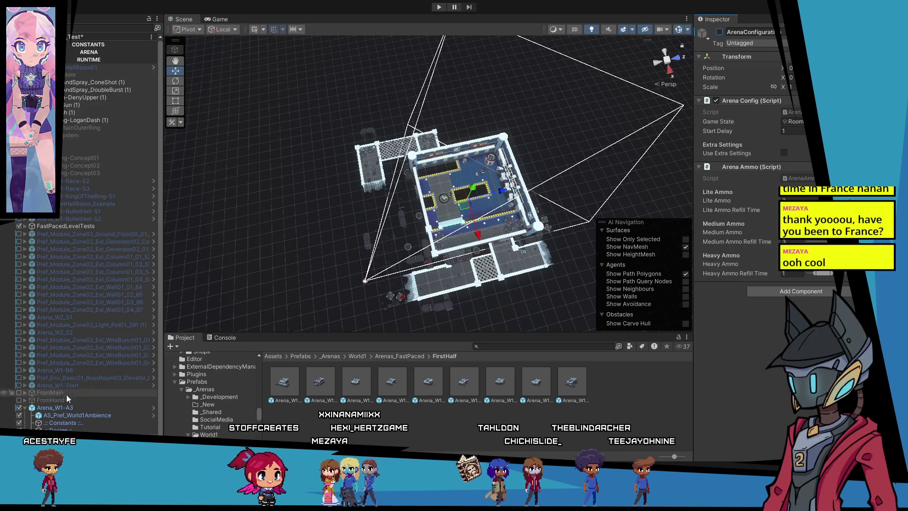
left_click(25, 409)
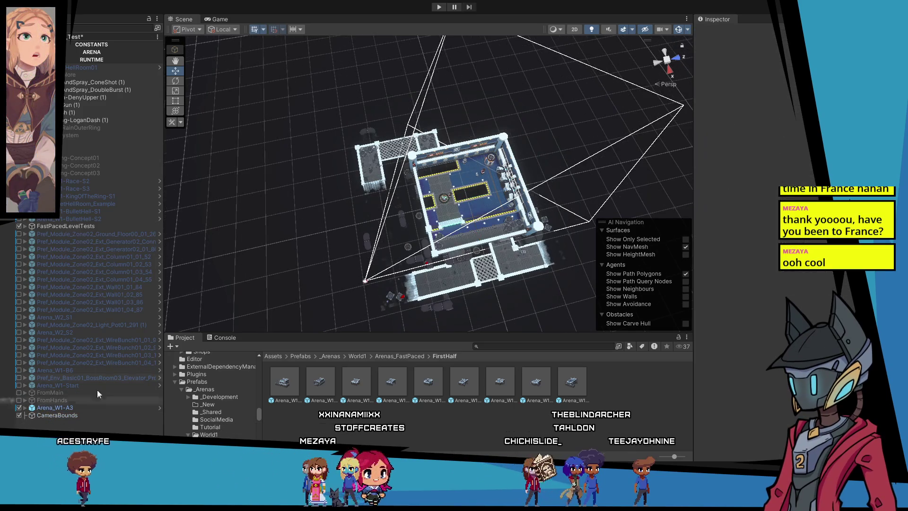
left_click(442, 5)
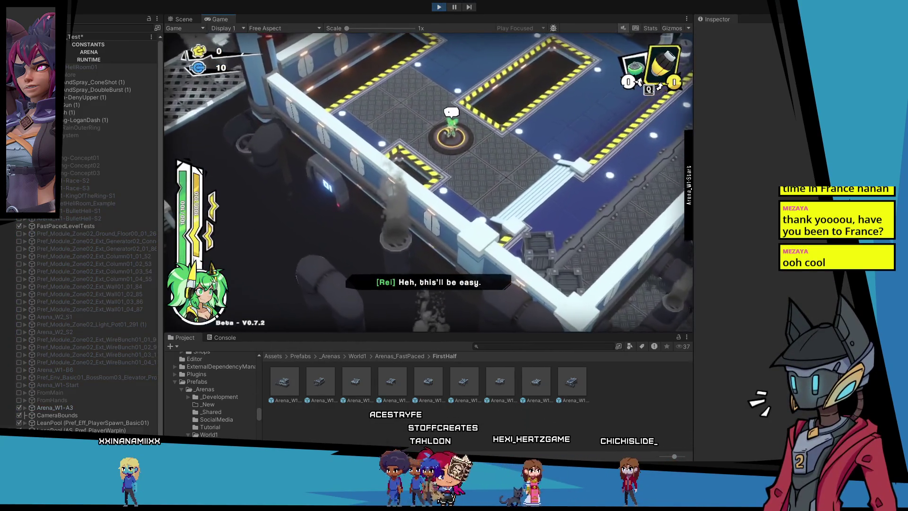
Select CameraBounds and change its Scale X in the Inspector while in the Scene view.
left_click(77, 413)
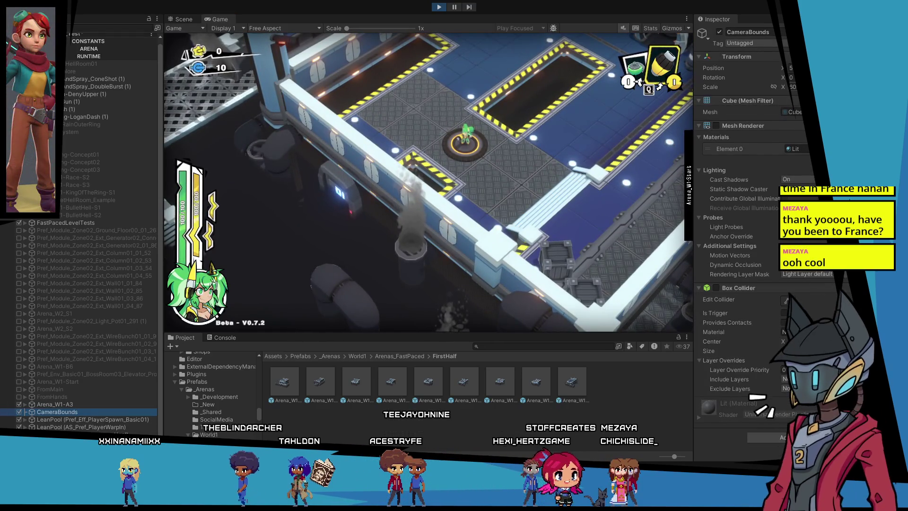
left_click(185, 18)
left_click_drag(391, 238, 384, 225)
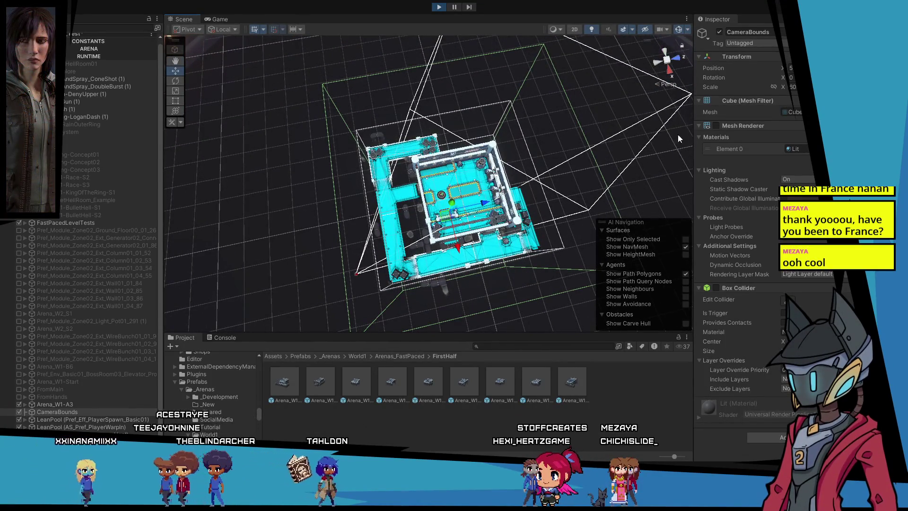
left_click(791, 86)
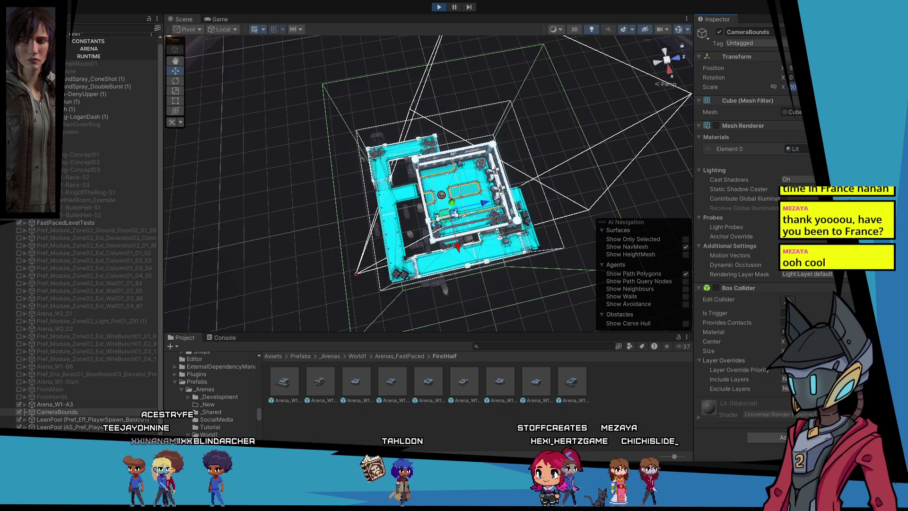
type("5")
key("Return")
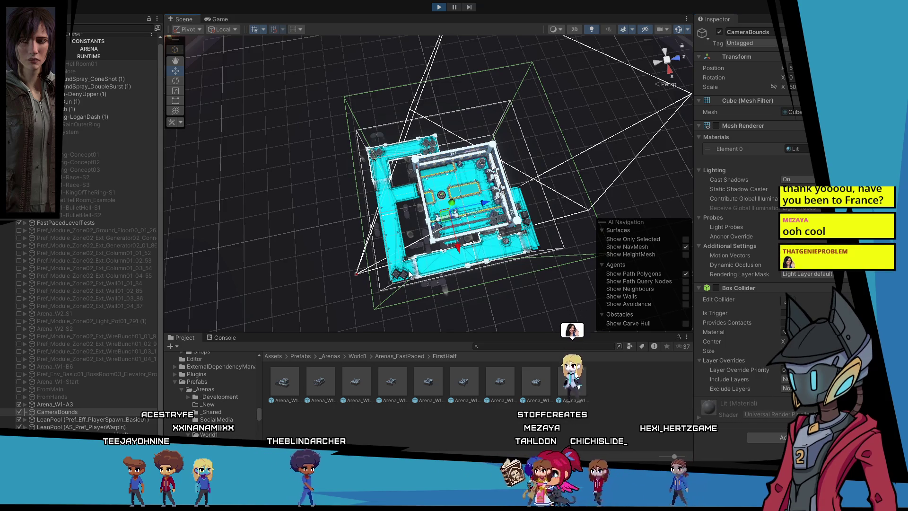
Check the arena and bounds box from a lower angle, then view the running game.
left_click_drag(371, 208, 359, 186)
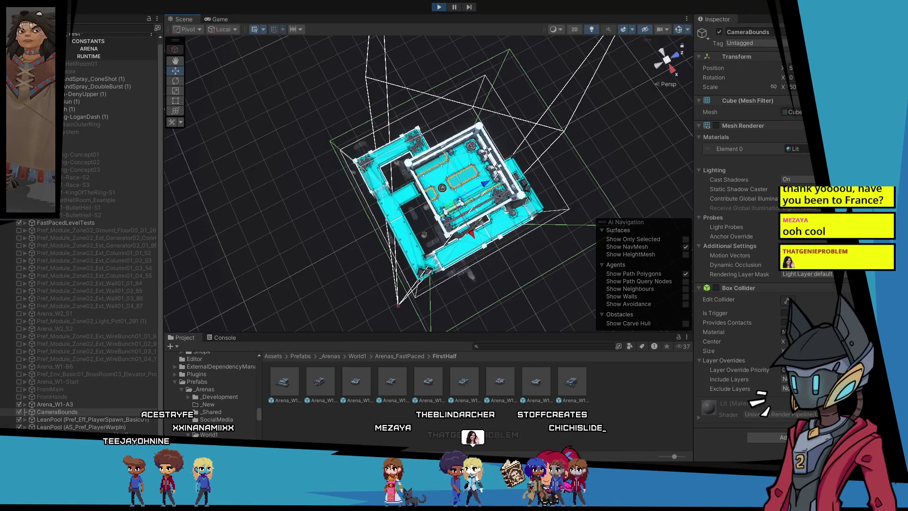
mouse_move(359, 185)
left_mouse_down()
mouse_move(335, 200)
mouse_move(331, 215)
left_mouse_up()
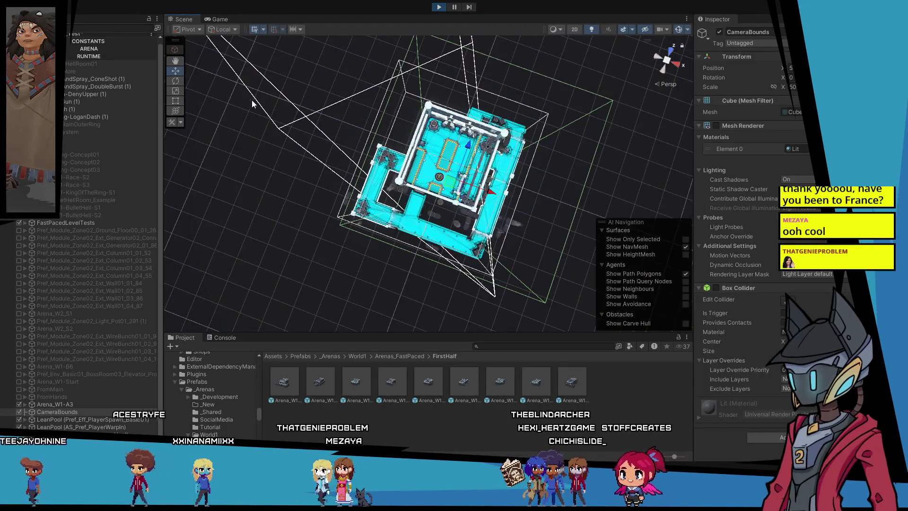
left_click(209, 17)
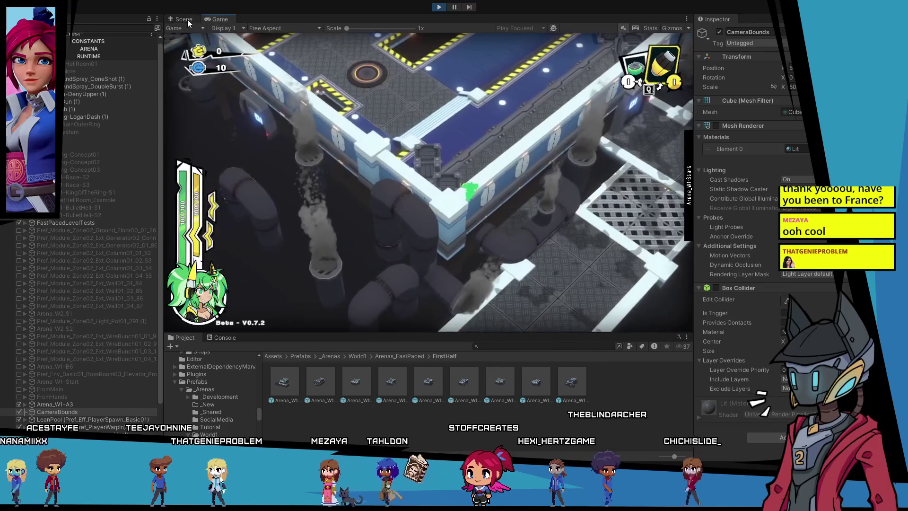
Set CameraBounds Scale X to 40 and slide the box left over the arena.
key("ctrl+1")
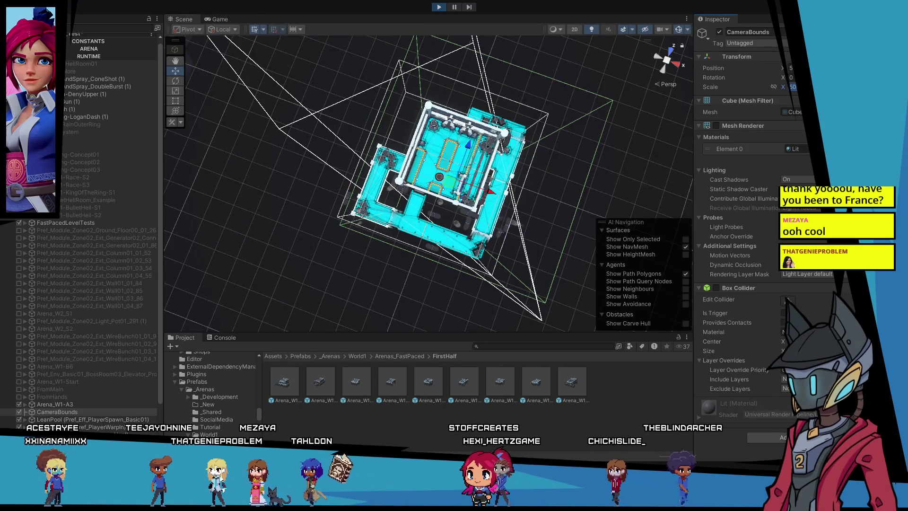
left_click(793, 86)
type("40")
key("Return")
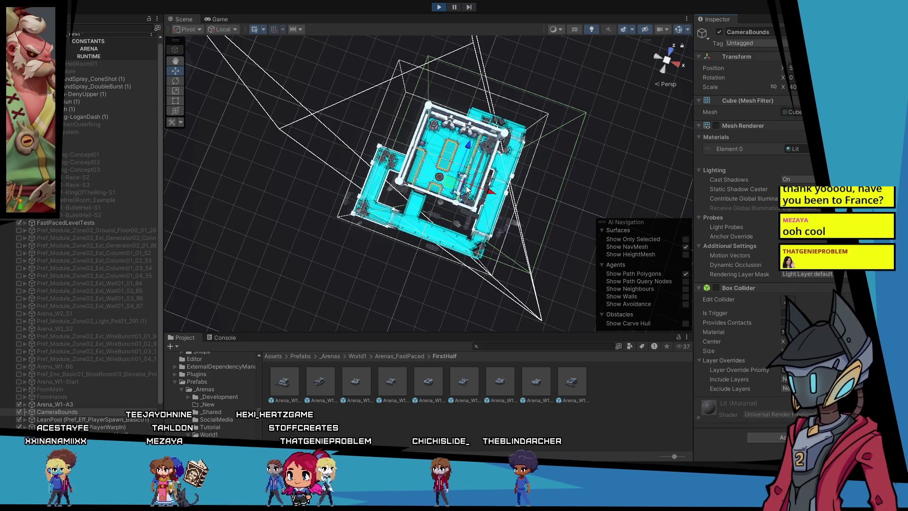
left_click_drag(451, 189, 431, 179)
mouse_move(580, 214)
left_mouse_down()
mouse_move(557, 155)
mouse_move(619, 92)
left_mouse_up()
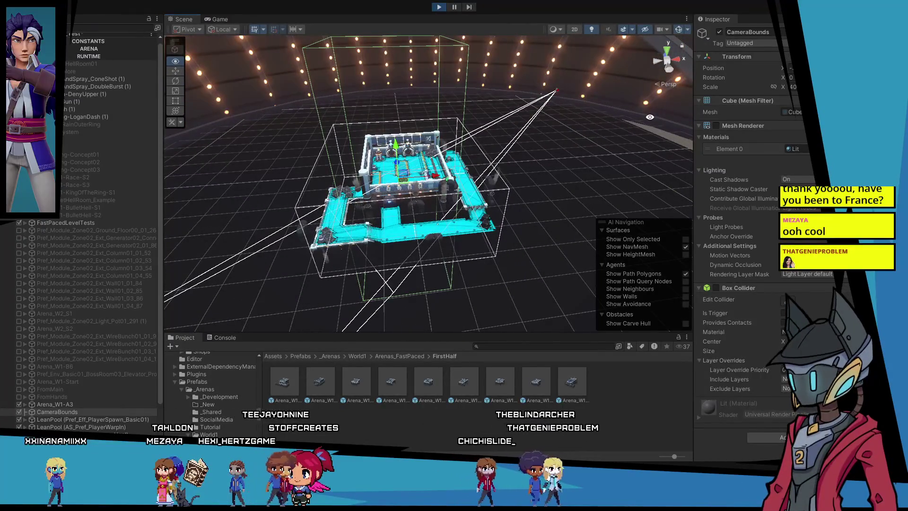
Make the CameraBounds Box Collider an enabled trigger and check the game camera's framing.
left_click(784, 314)
left_click(718, 290)
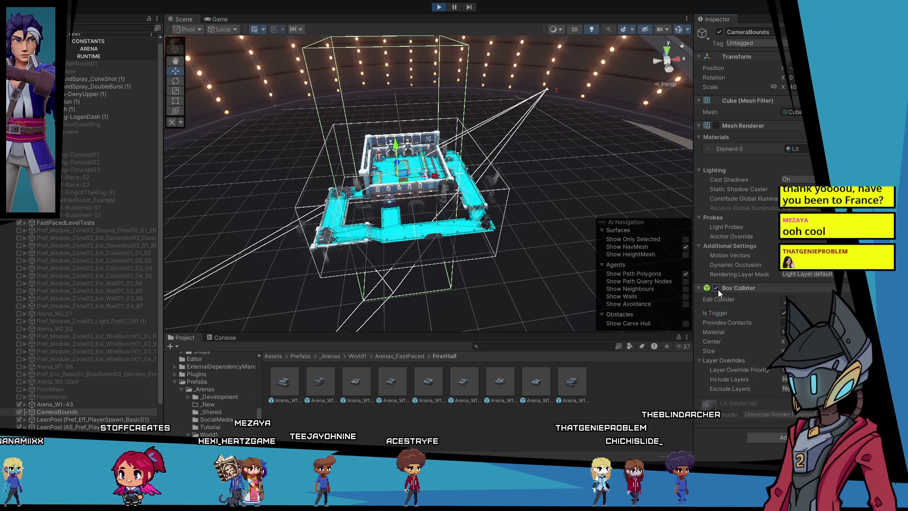
mouse_move(574, 163)
left_mouse_down()
mouse_move(525, 171)
mouse_move(455, 420)
left_mouse_up()
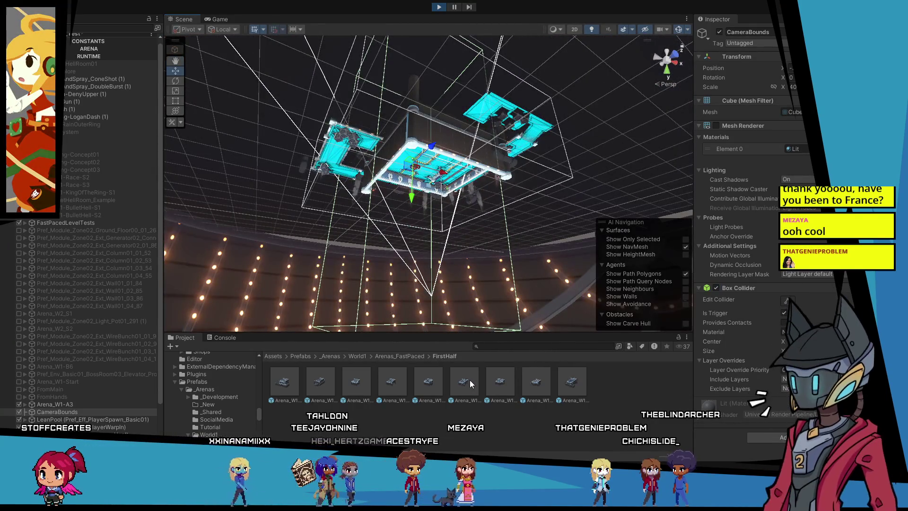
mouse_move(482, 282)
left_mouse_down()
mouse_move(255, 334)
mouse_move(368, 101)
mouse_move(495, 206)
mouse_move(503, 149)
mouse_move(527, 179)
left_mouse_up()
left_click(213, 21)
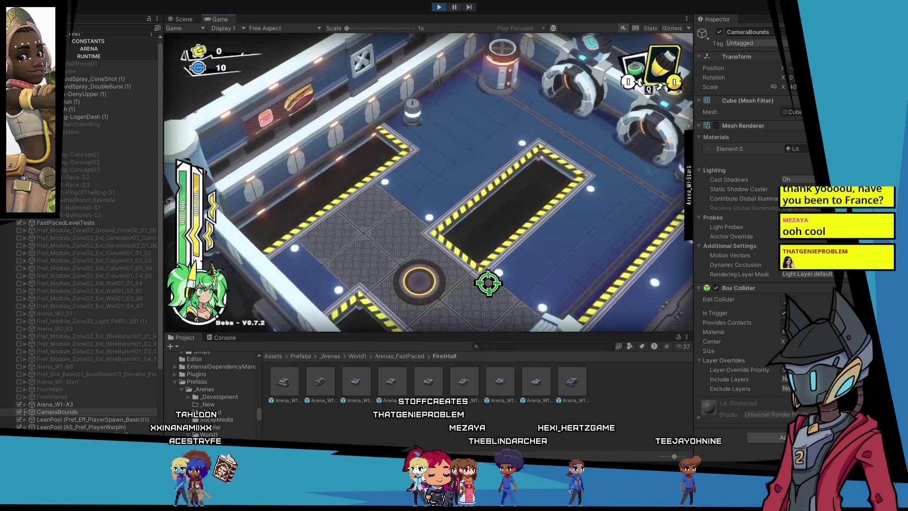
Move CameraBounds to Position X 6 so it centres around the arena.
key("ctrl+1")
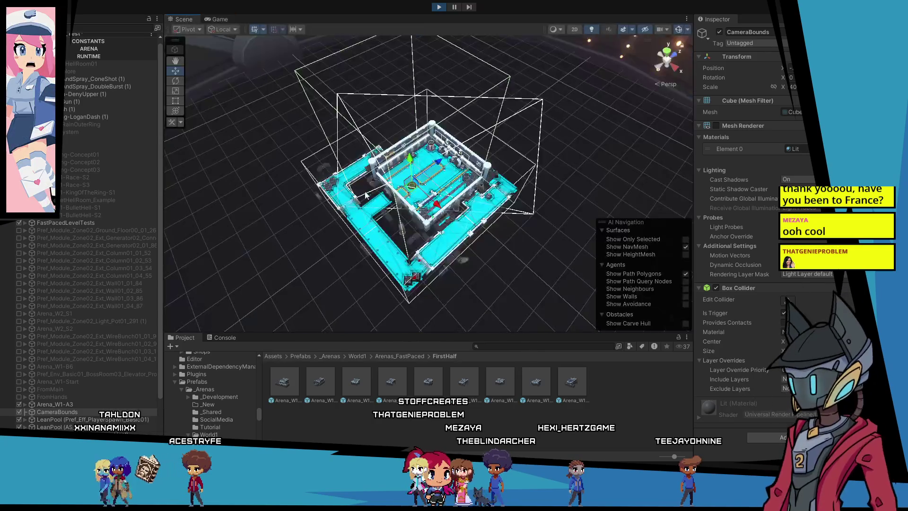
mouse_move(411, 179)
left_mouse_down()
mouse_move(420, 177)
mouse_move(416, 190)
mouse_move(428, 198)
mouse_move(430, 189)
left_mouse_up()
left_click_drag(570, 189, 578, 40)
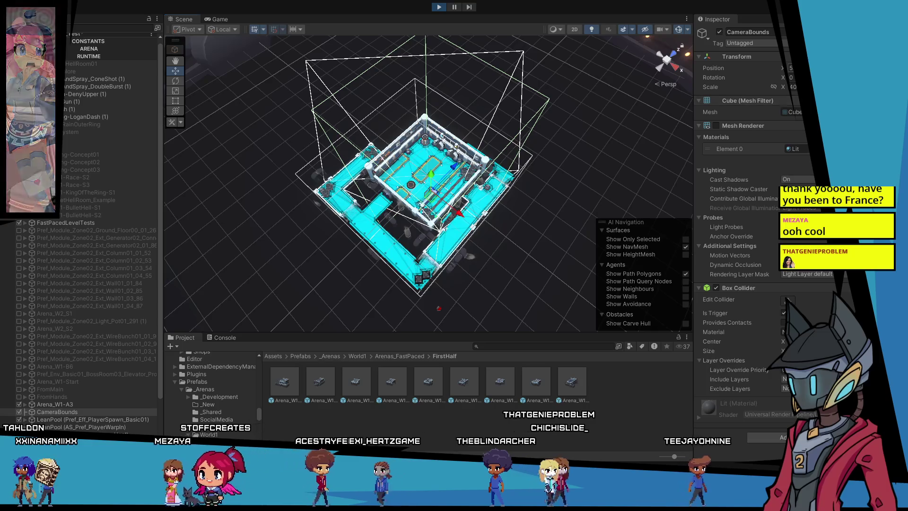
left_click(769, 66)
type("6")
key("Return")
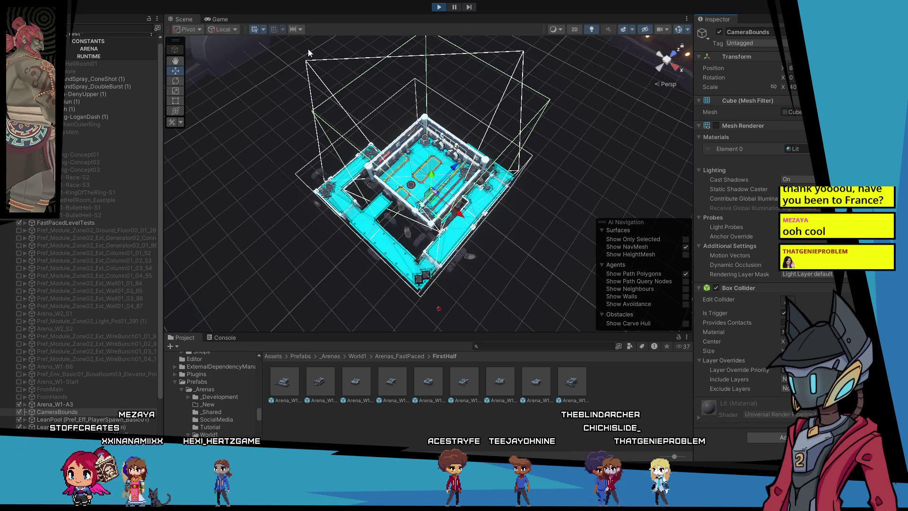
left_click_drag(331, 142, 349, 139)
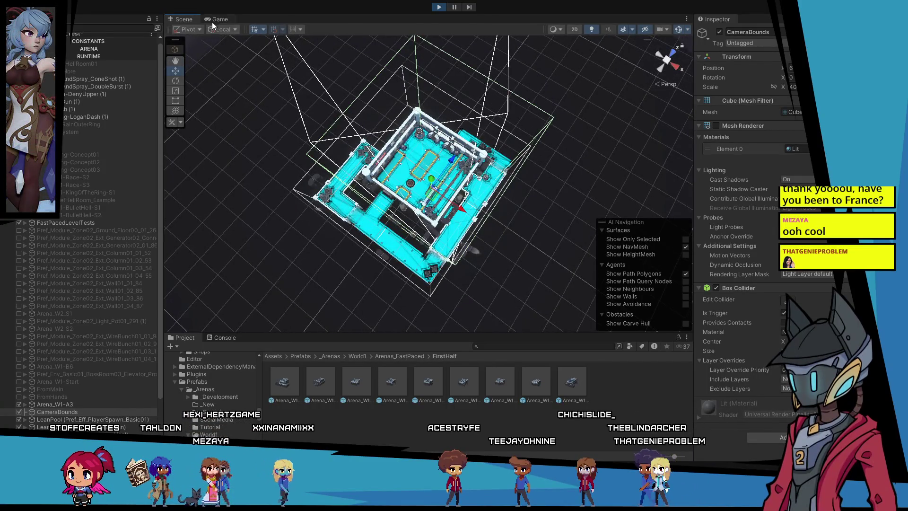
Watch the playtest in the Game view, select CameraBounds, and exit play mode.
left_click(214, 18)
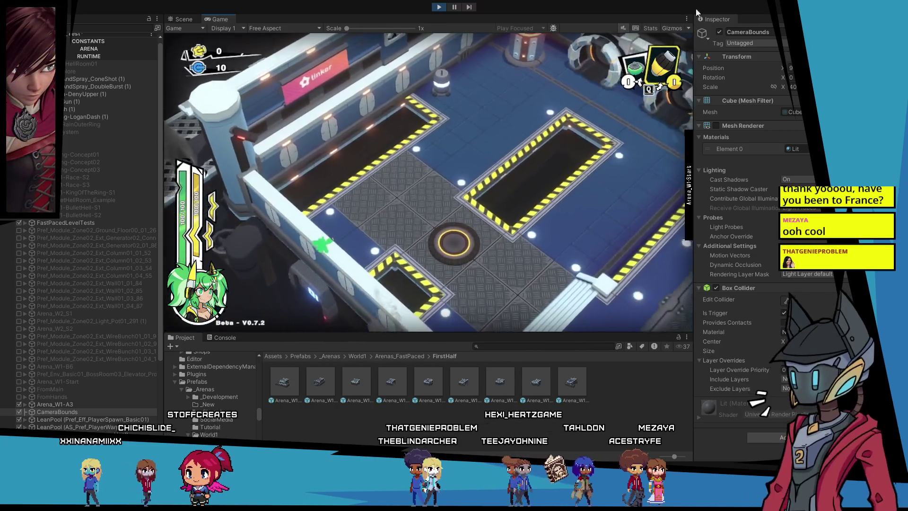
left_click(61, 412)
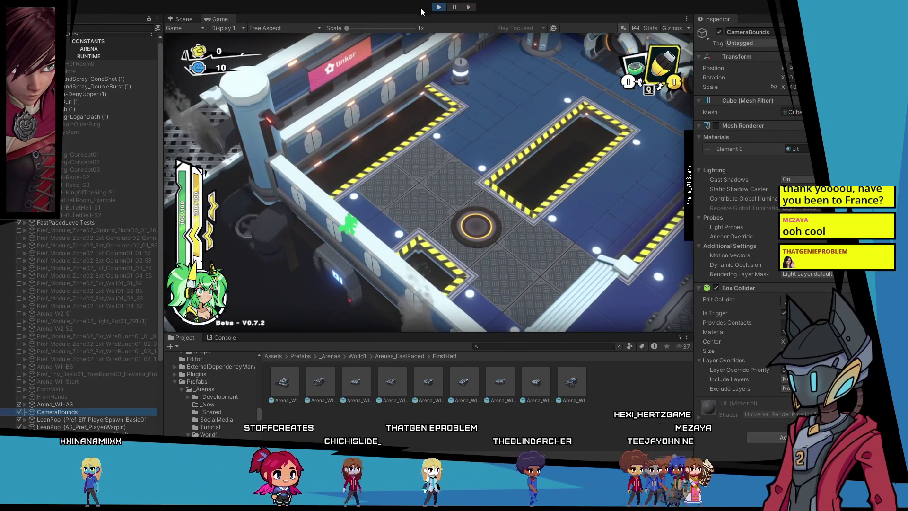
left_click(439, 7)
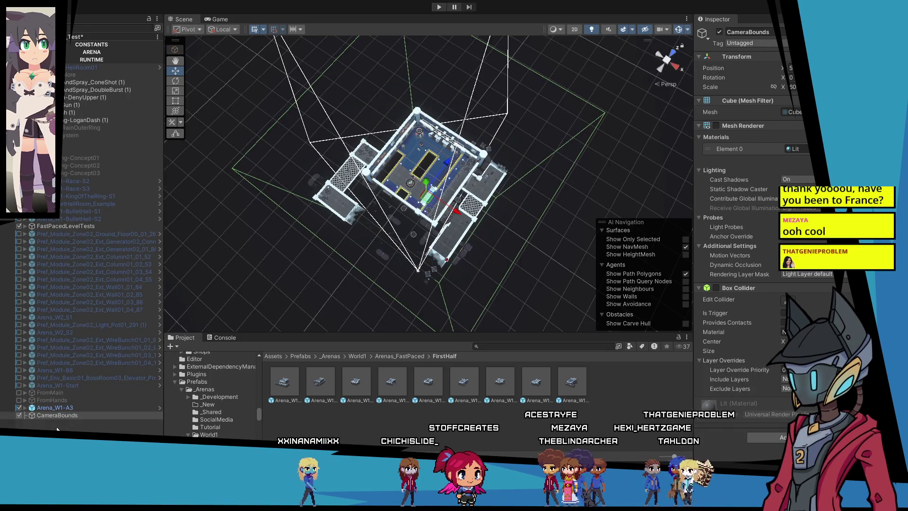
Duplicate CameraBounds, delete the CameraBounds (1) copy, and start a new playtest.
key("ctrl+d")
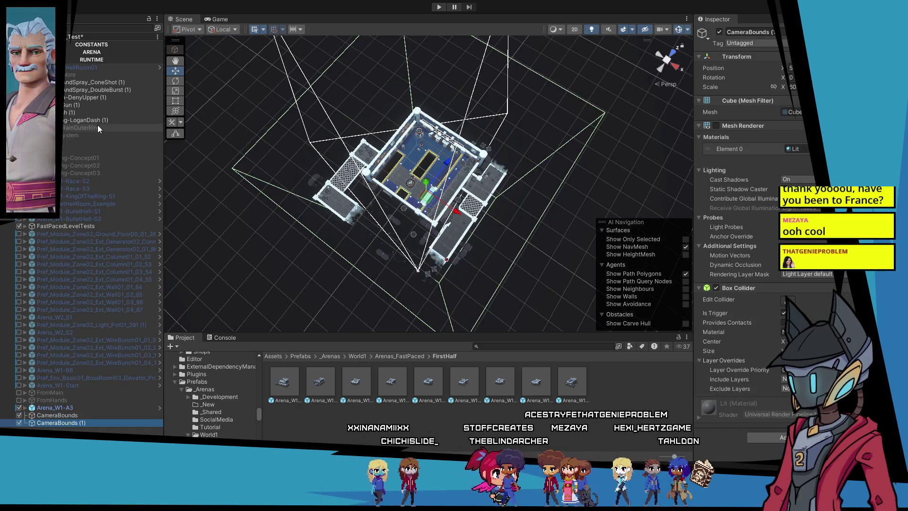
key("Up")
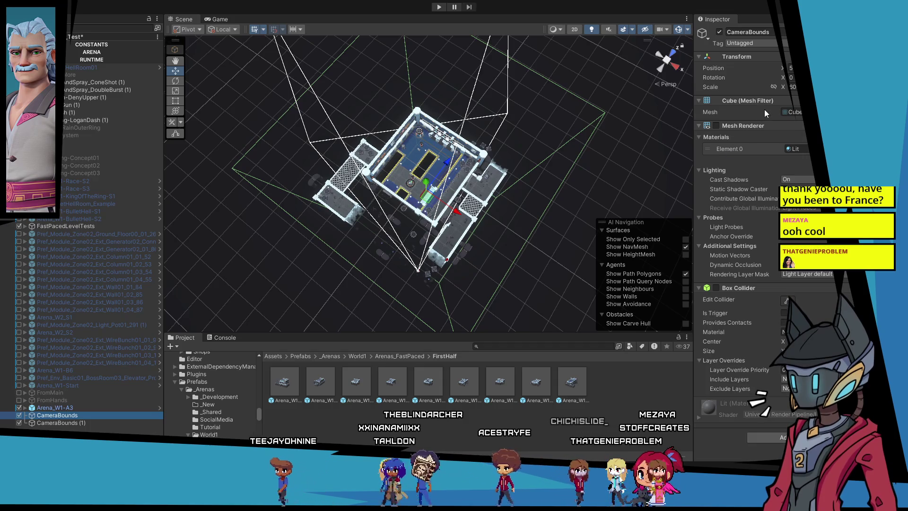
left_click(66, 424)
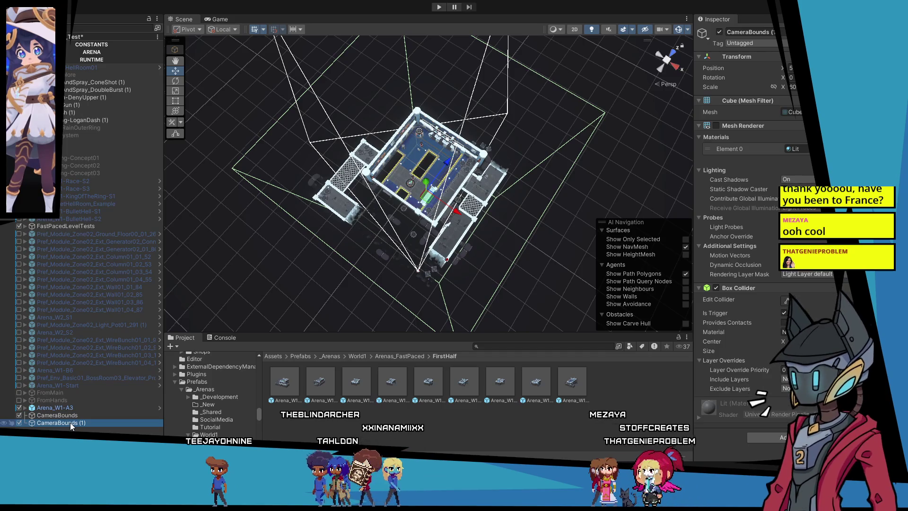
key("Delete")
left_click(71, 415)
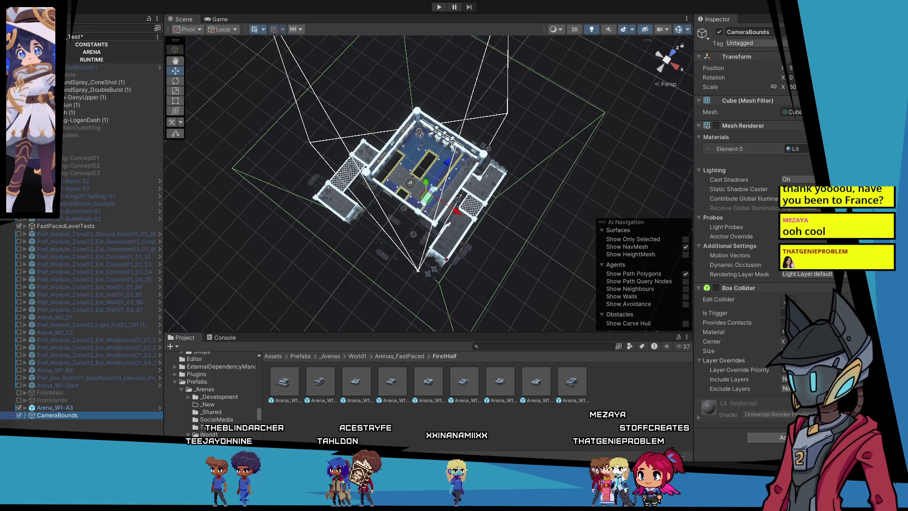
left_click(445, 6)
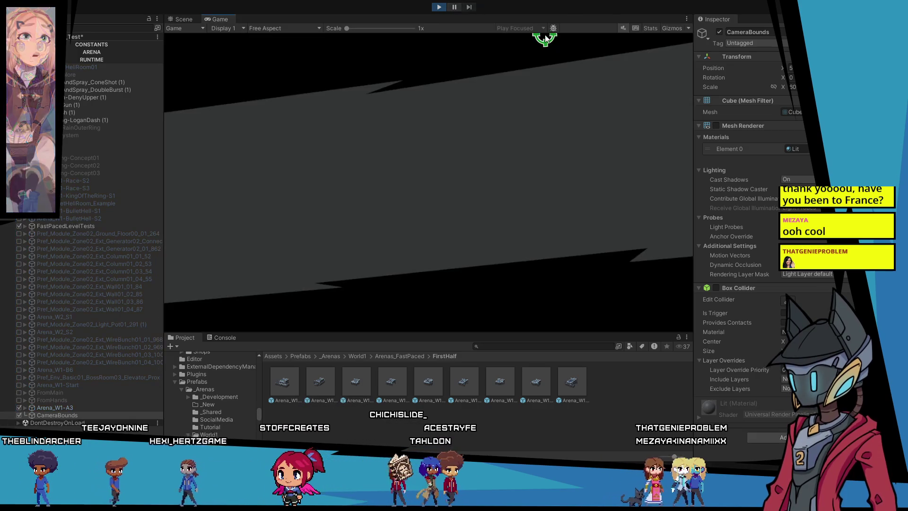
Stop the playtest, enable the CameraBounds Box Collider, and set Scale X to 40.
left_click(439, 7)
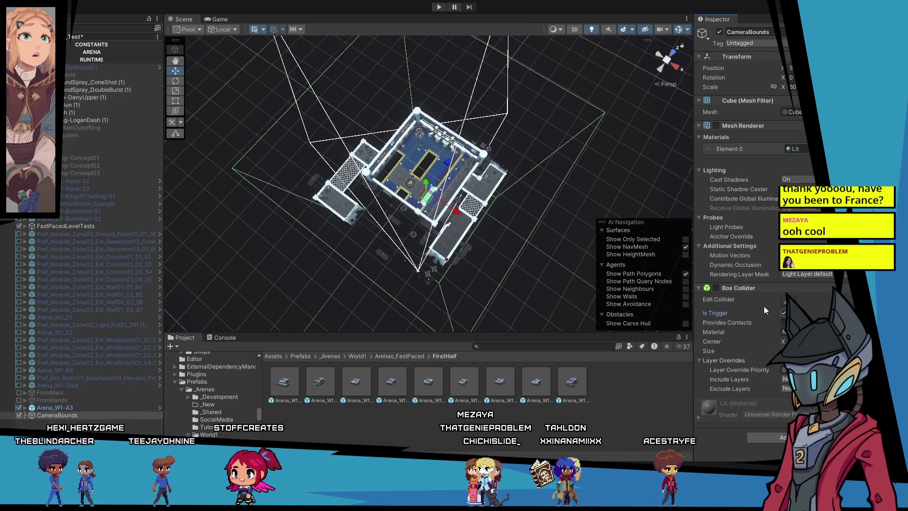
left_click(716, 287)
left_click(792, 86)
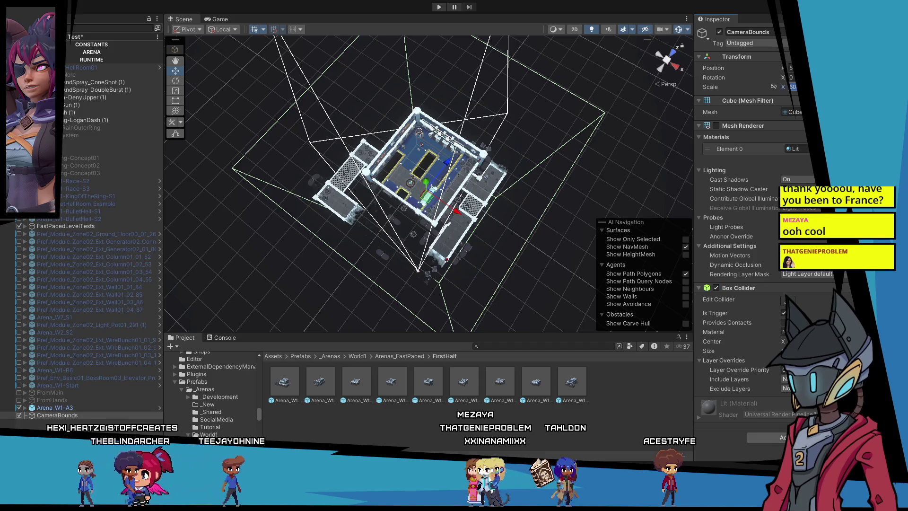
type("40")
key("Return")
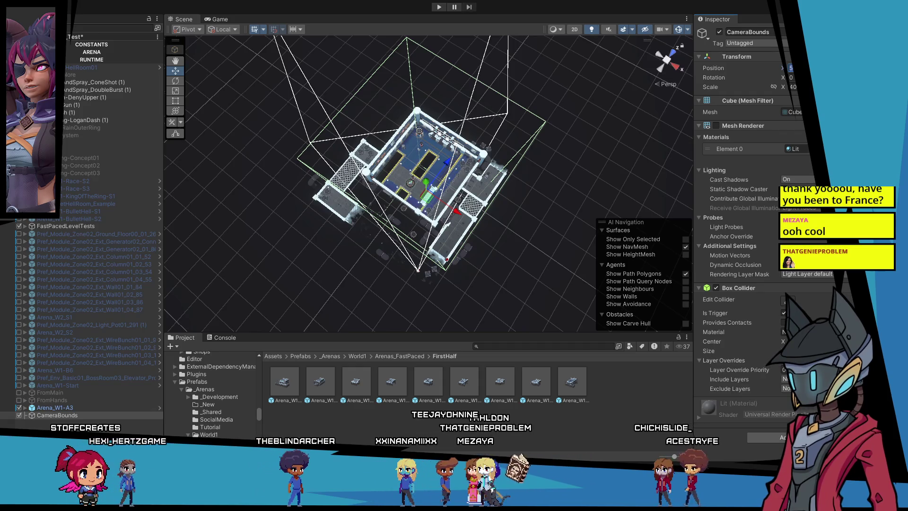
Set CameraBounds Position X to 6 and select the VCam_Player virtual camera.
left_click(790, 68)
type("6")
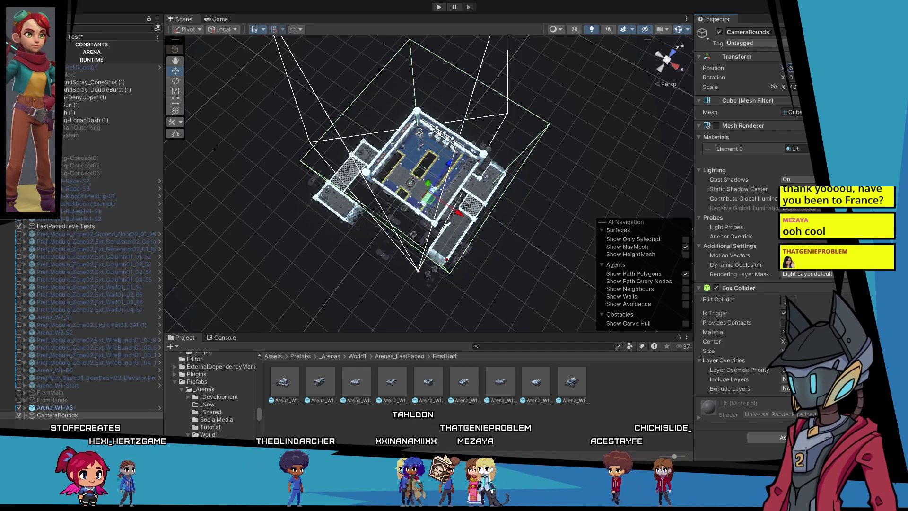
left_click(418, 269)
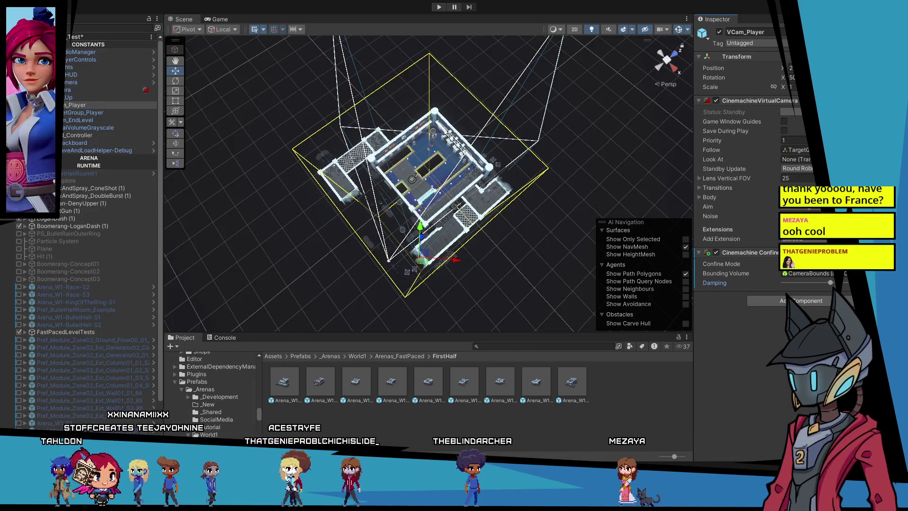
Lower the VCam_Player confiner damping, collapse Camera and CONSTANTS, and start playtesting.
left_click_drag(830, 282, 802, 282)
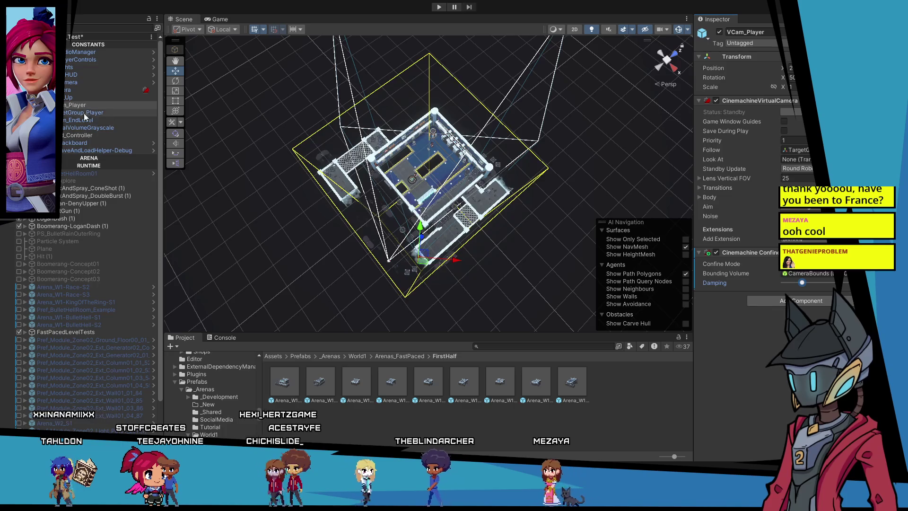
left_click(71, 82)
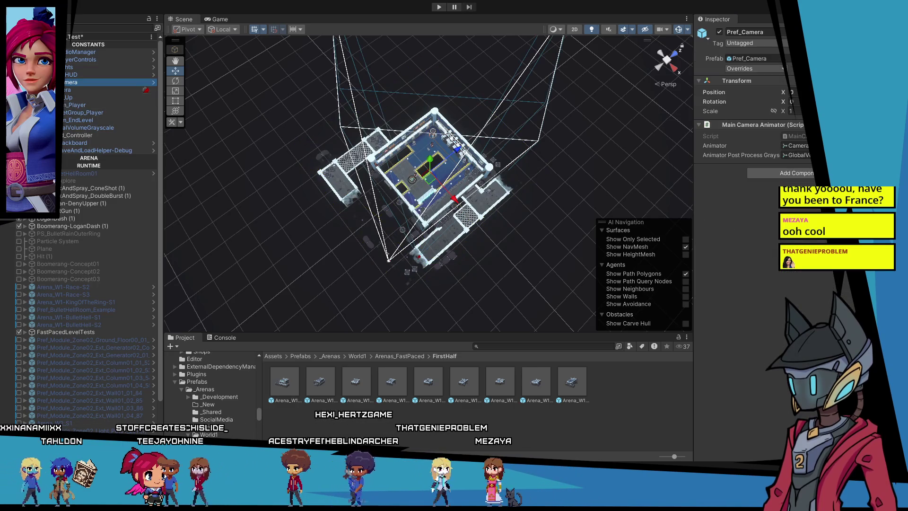
key("Left")
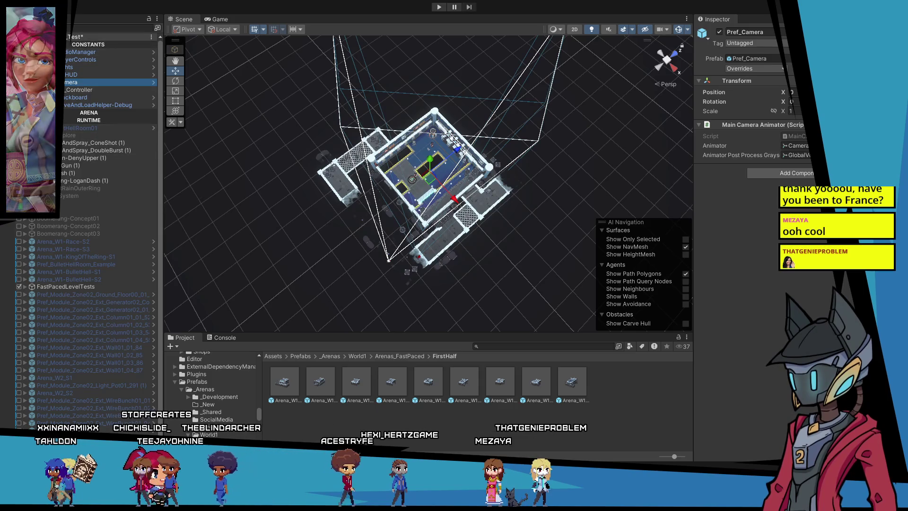
left_click(25, 44)
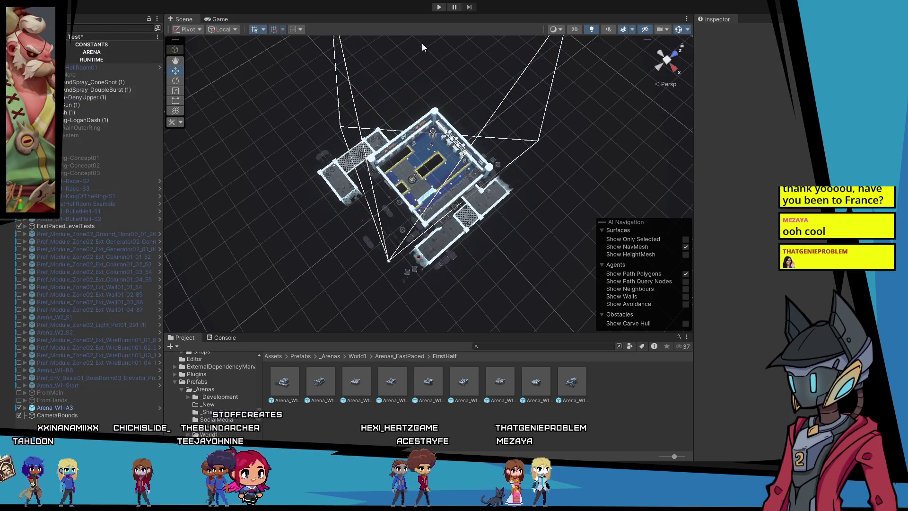
left_click(439, 7)
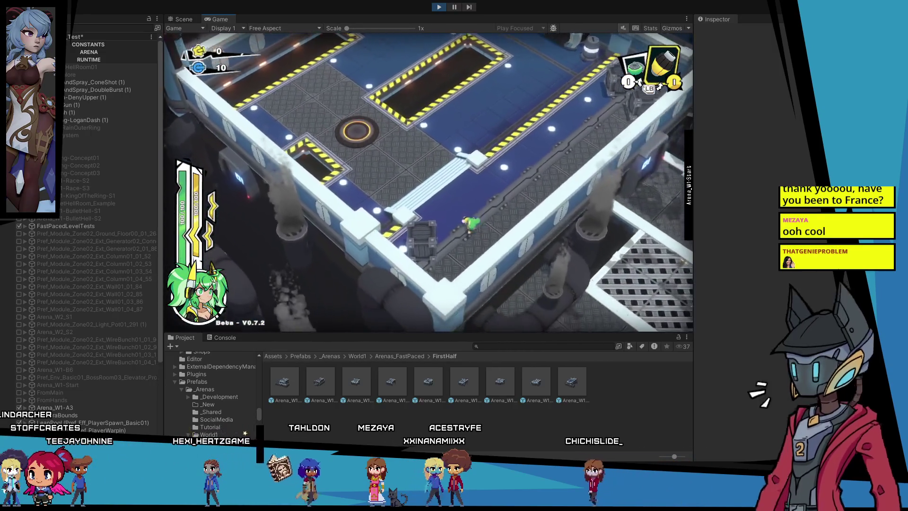
Select CameraBounds in the Hierarchy while the game keeps running.
scroll(64, 411, "down", 5)
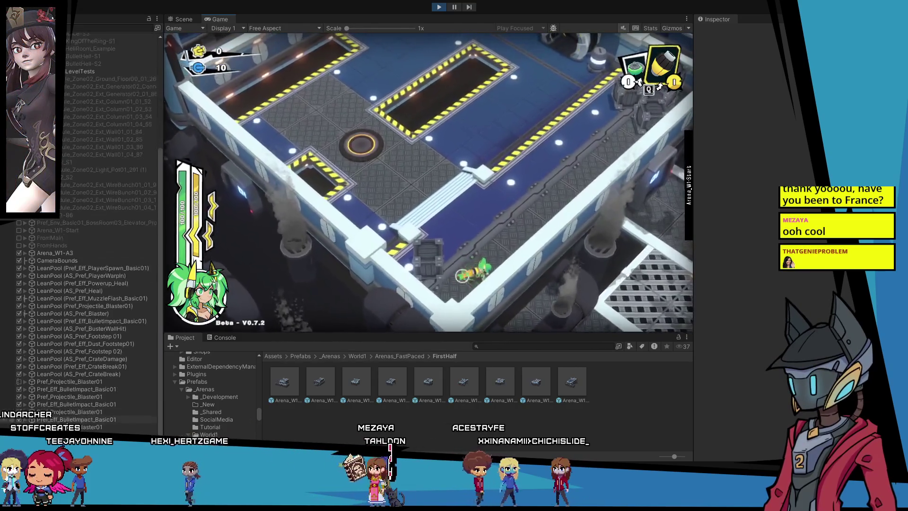
scroll(79, 263, "up", 1)
left_click(66, 267)
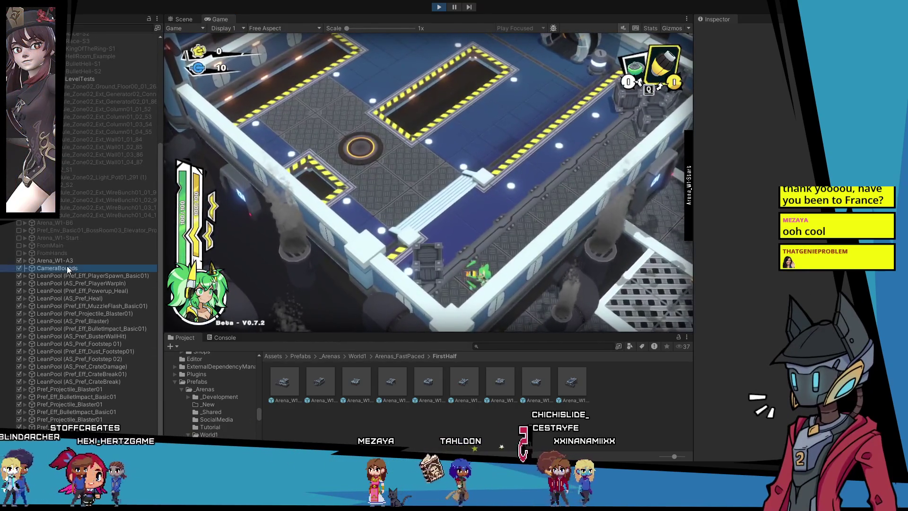
Toggle the CameraBounds object off and back on, then stop the playtest.
scroll(73, 267, "up", 3)
left_click(719, 31)
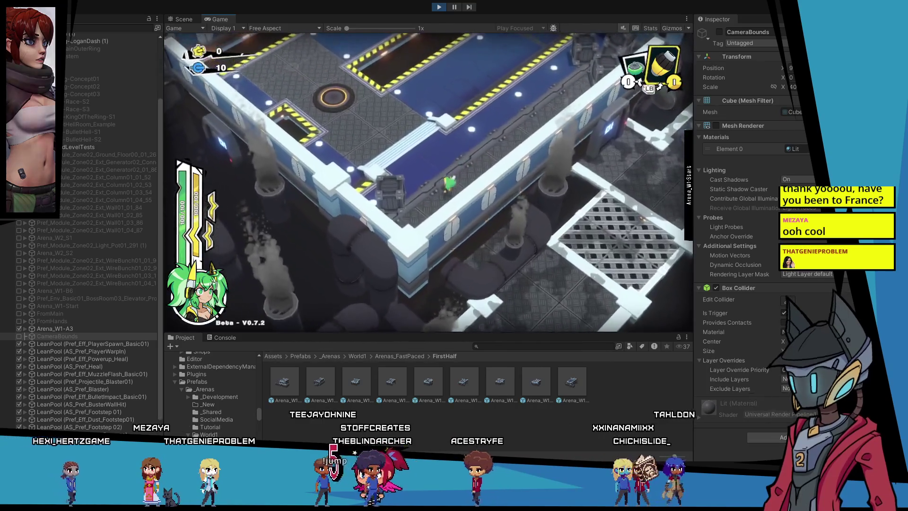
left_click(720, 33)
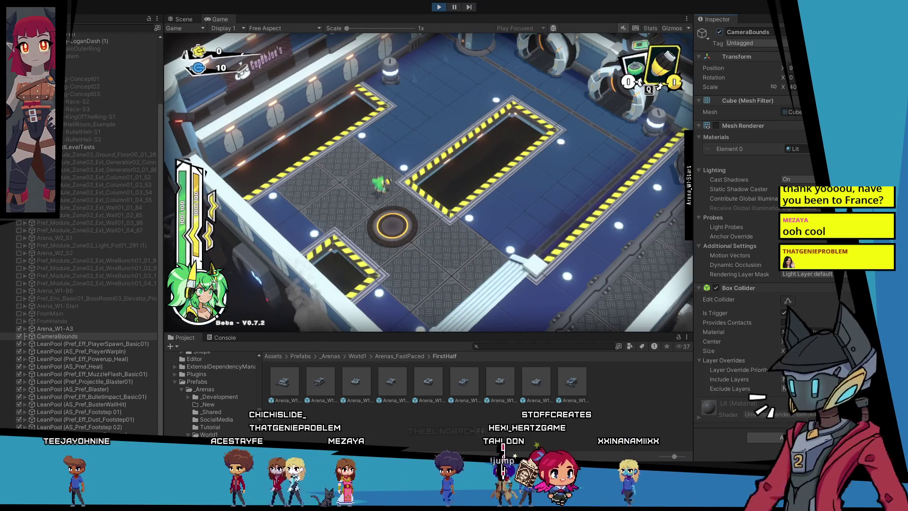
left_click(440, 6)
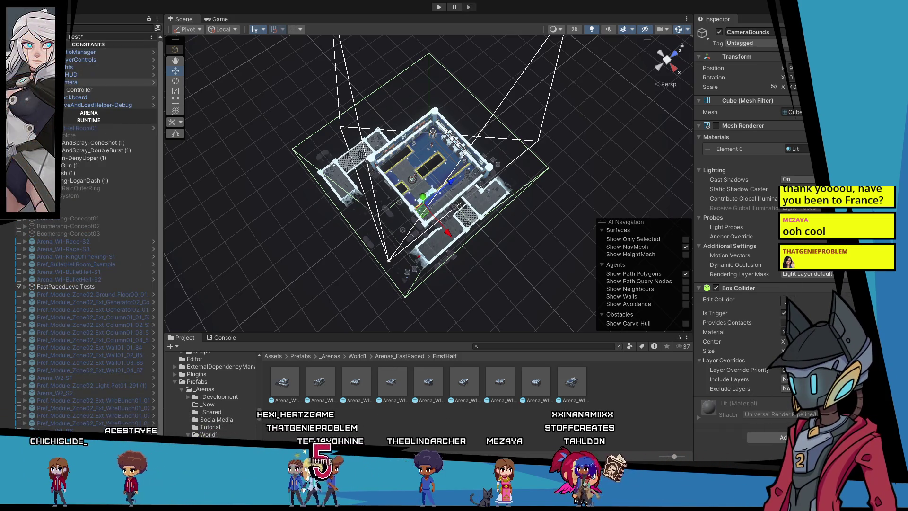
Lower VCam_Player's Confiner Damping slightly further and start a new playtest.
left_click(31, 82)
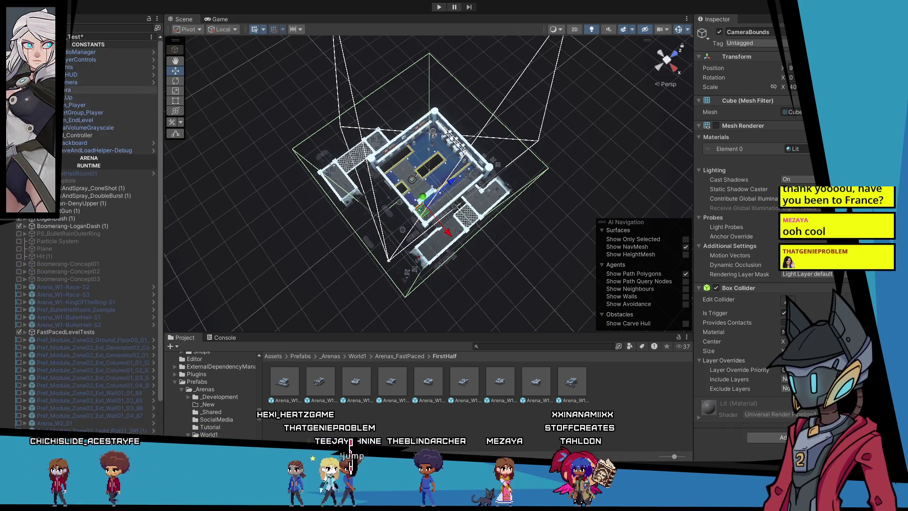
left_click(86, 112)
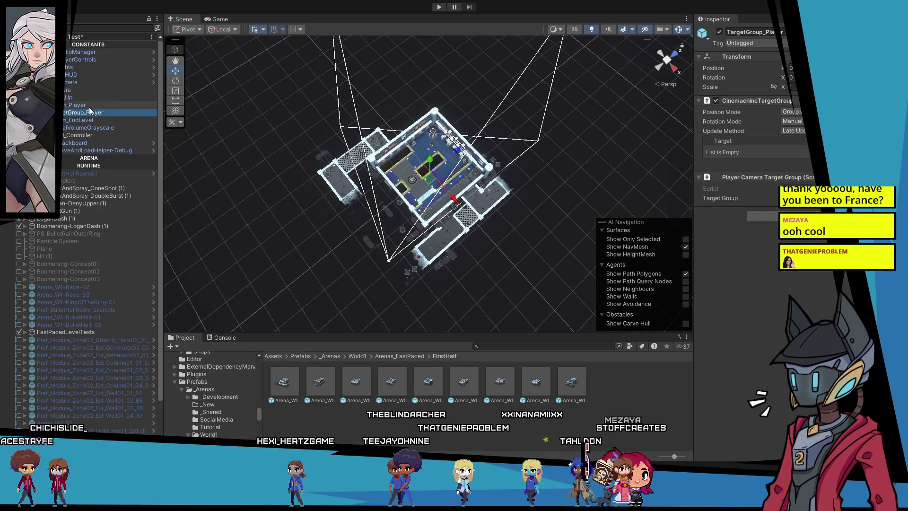
left_click(89, 105)
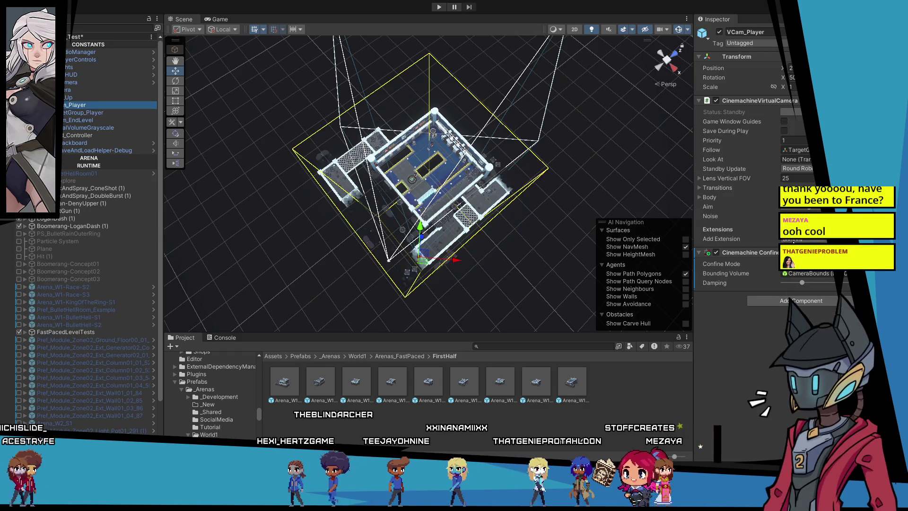
left_click(714, 283)
left_click_drag(802, 283, 793, 282)
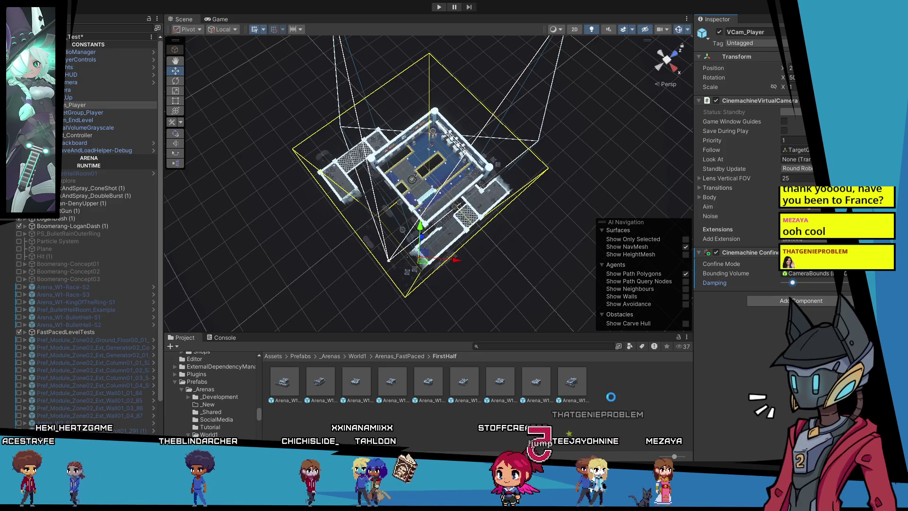
left_click(439, 7)
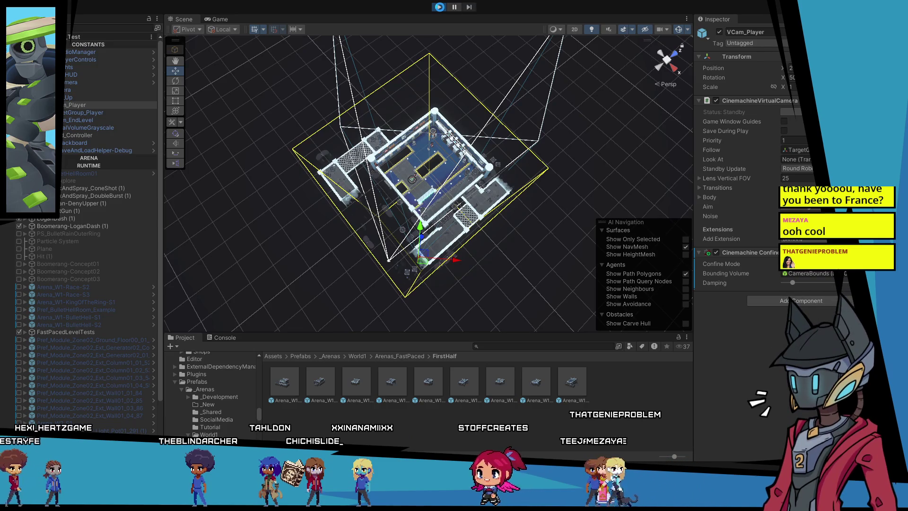
left_click(440, 7)
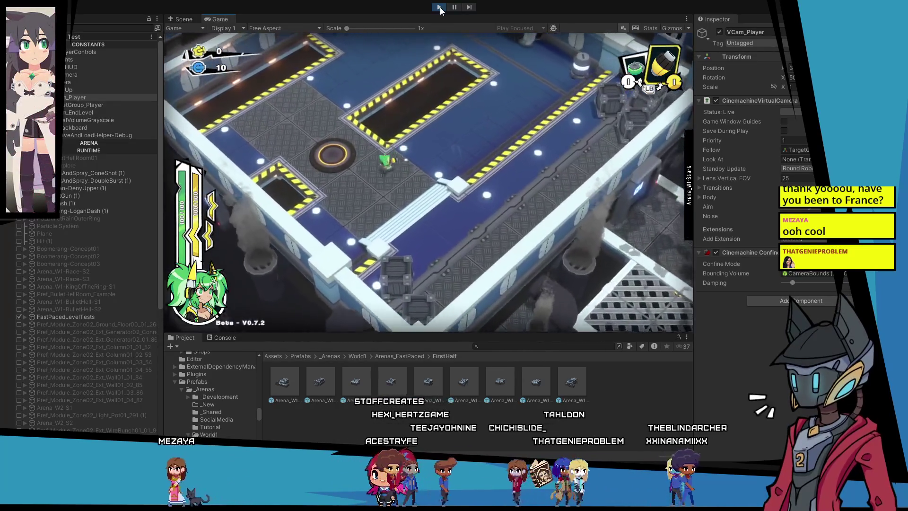
Select CameraBounds in the Hierarchy while the playtest runs.
scroll(74, 373, "down", 5)
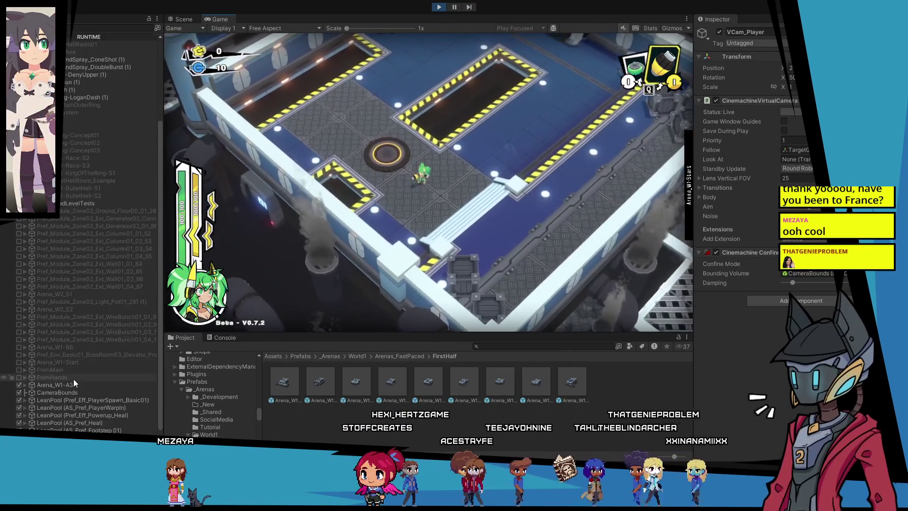
left_click(68, 392)
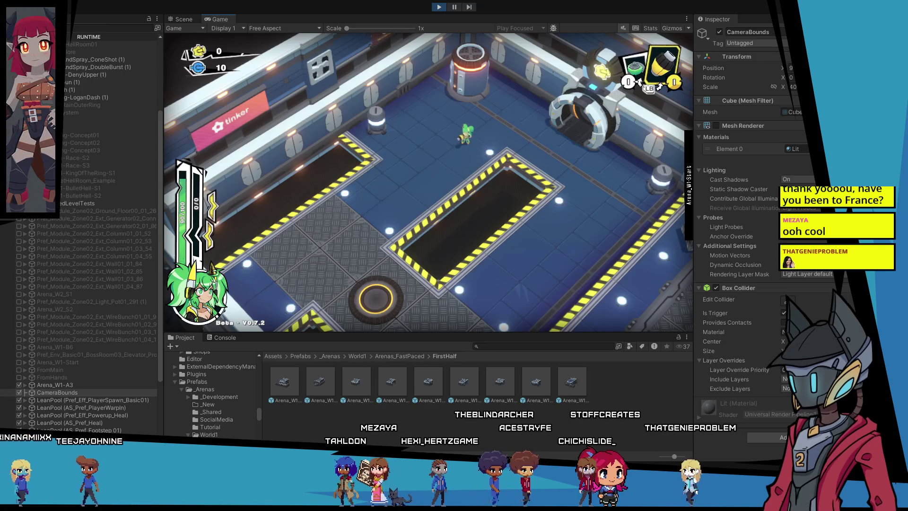
Keep steering the player character through the arena during the playtest.
key("s")
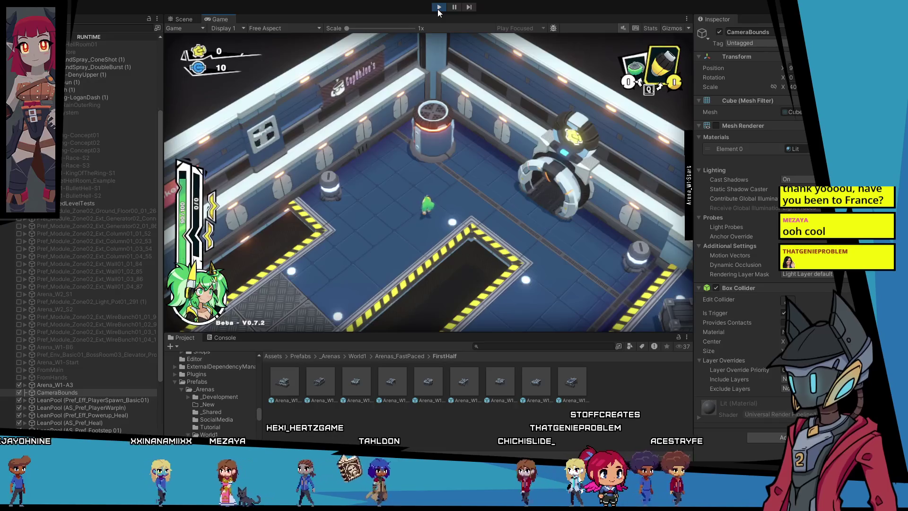
Stop the playtest and open the Arena_W1-A3 prefab for editing.
left_click(438, 9)
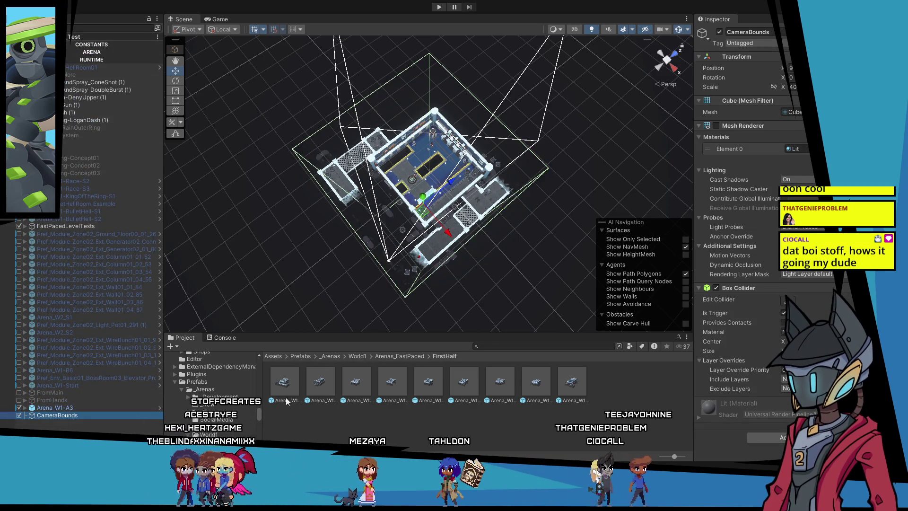
double_click(284, 382)
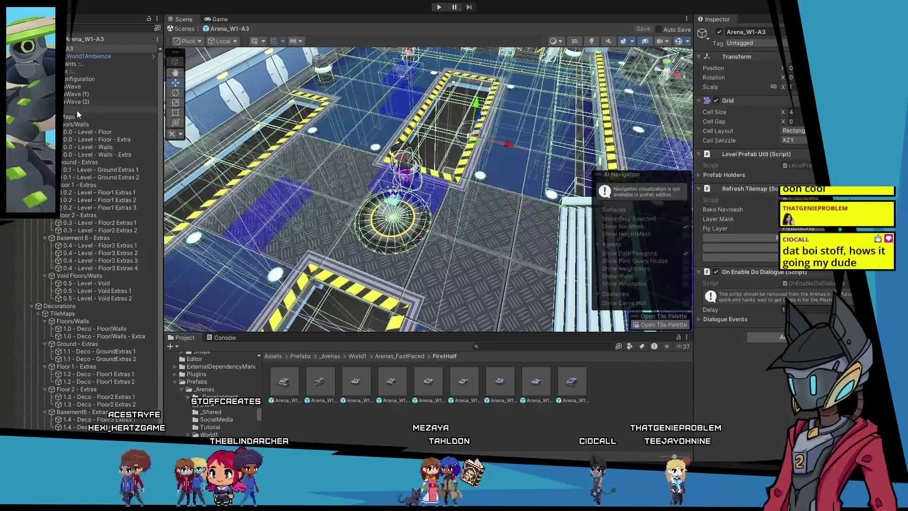
Paste the CameraBounds object into the Arena_W1-A3 prefab root.
left_click(60, 49)
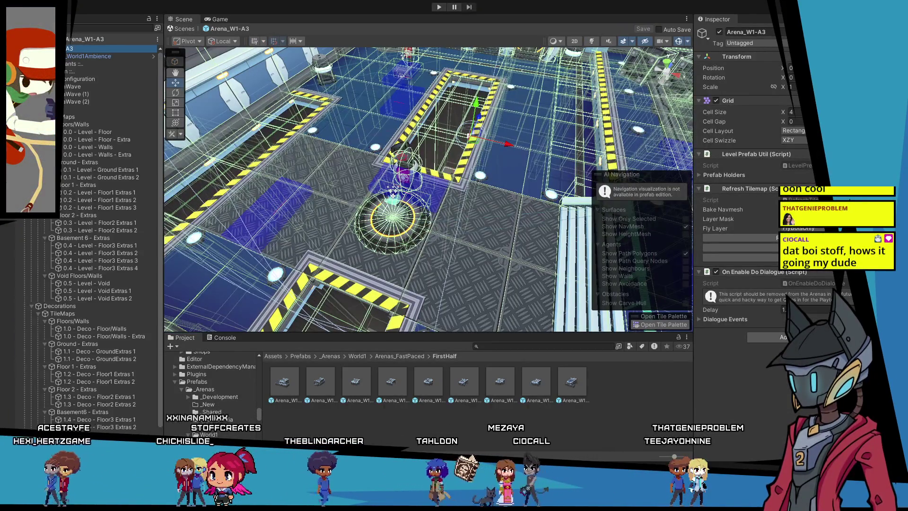
key("Right")
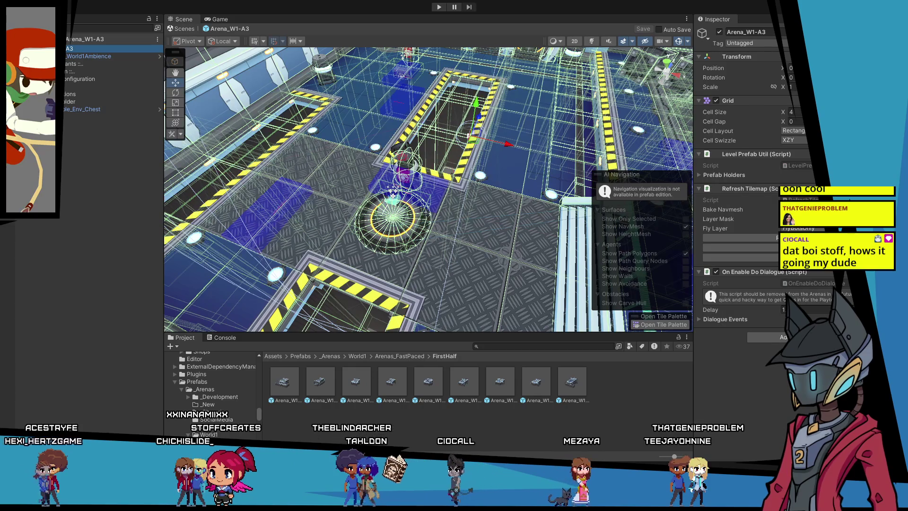
key("F2")
left_click(84, 54)
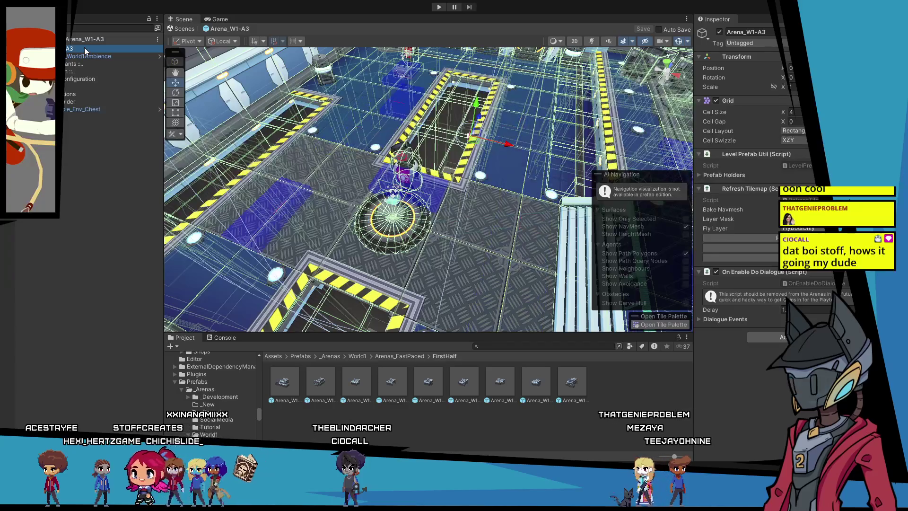
key("ctrl+v")
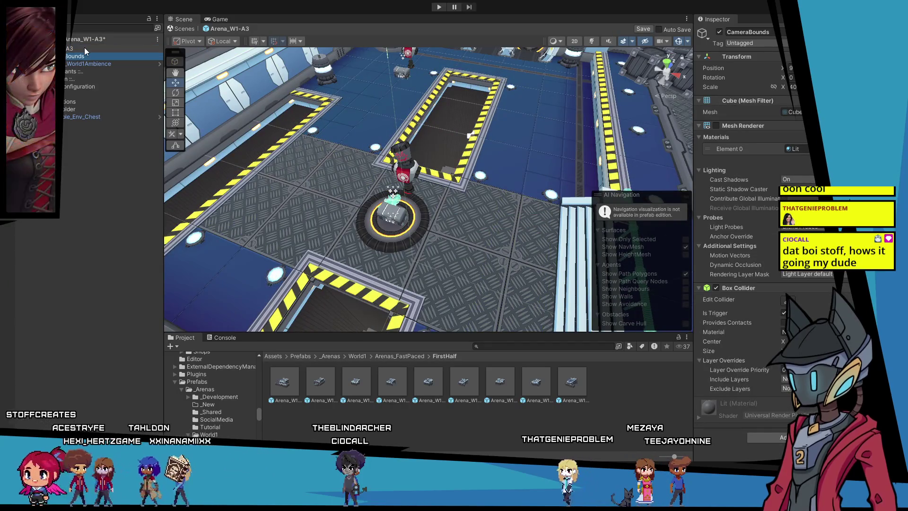
Move CameraBounds to the end of the root objects and check its Box Collider.
left_click(81, 181)
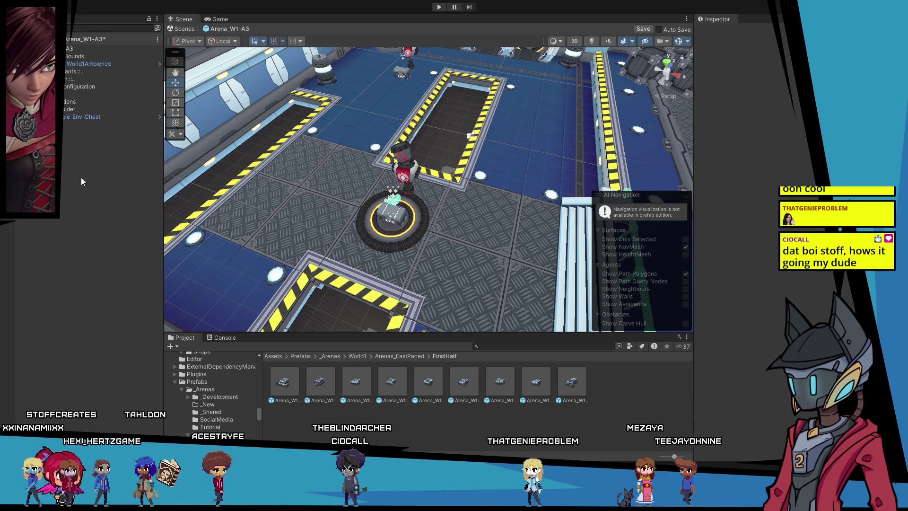
left_click_drag(70, 53, 64, 137)
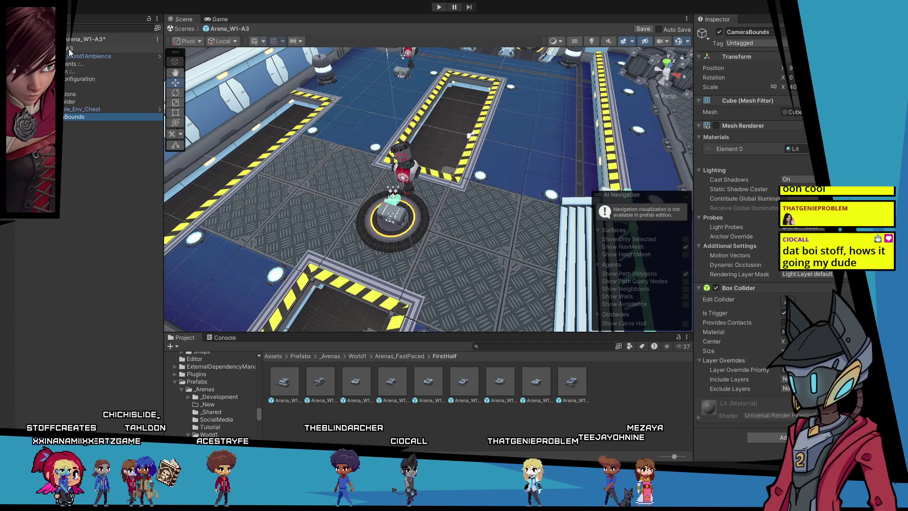
left_click(61, 166)
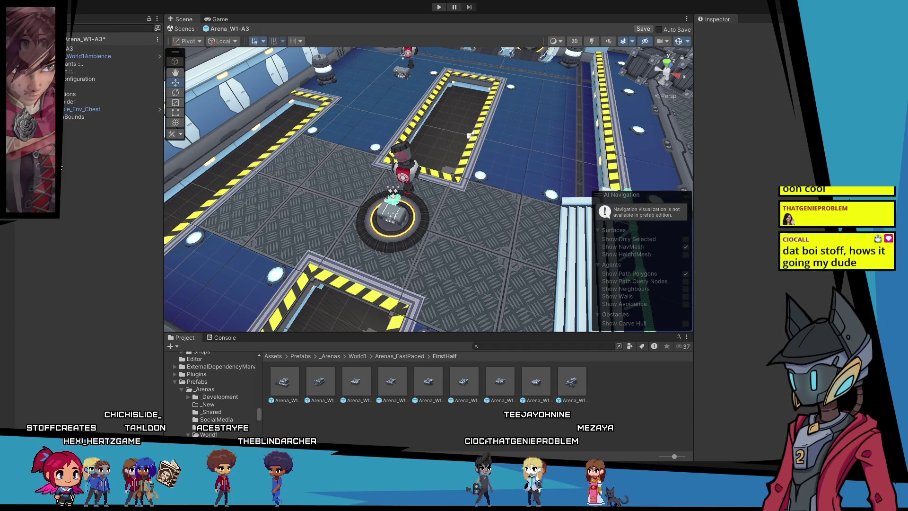
left_click(69, 117)
left_click(71, 64)
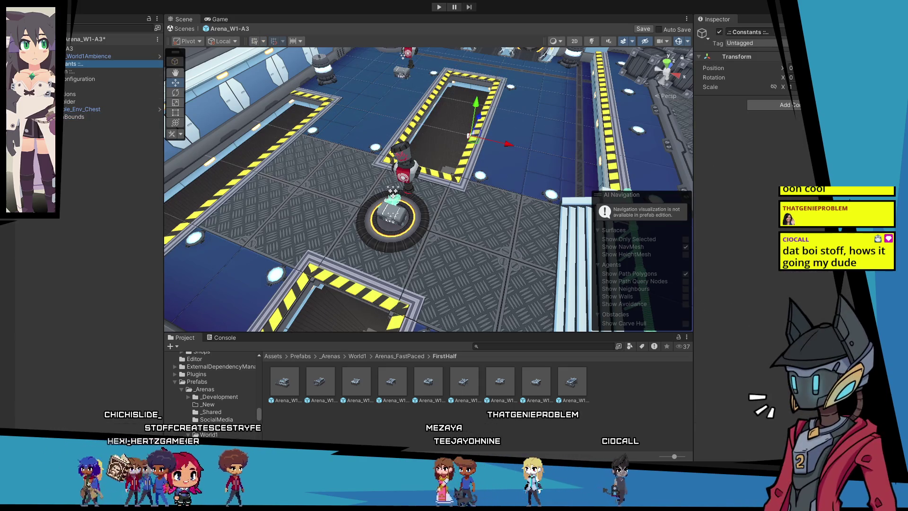
left_click(74, 117)
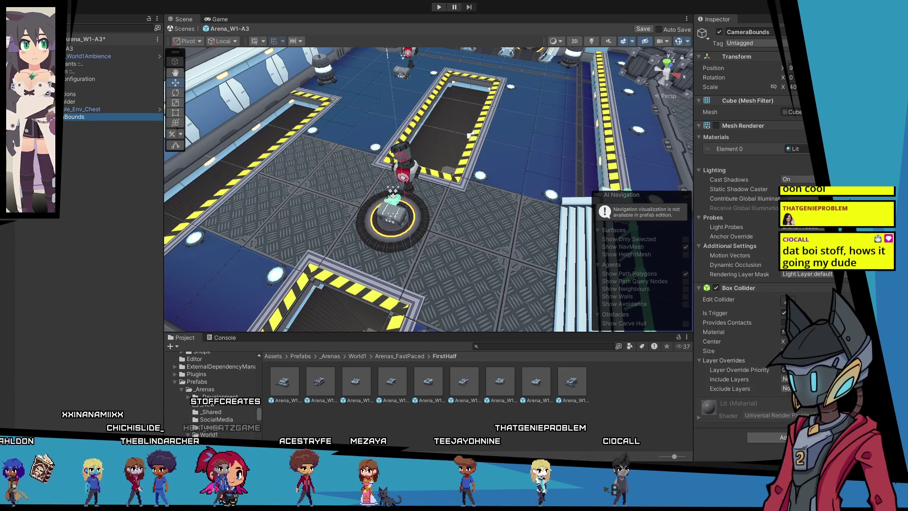
key("shift+d")
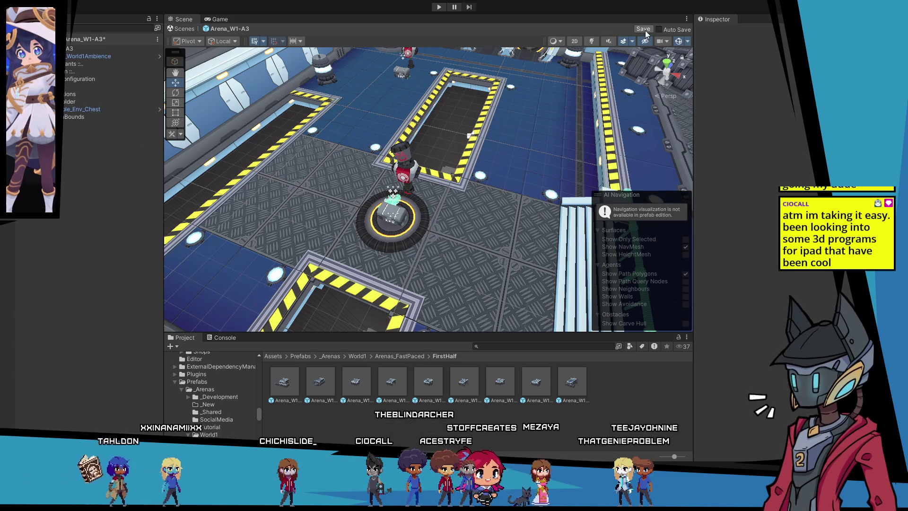
Save the Arena_W1-A3 prefab and select the Arena_W1-B10 prefab asset.
left_click(643, 29)
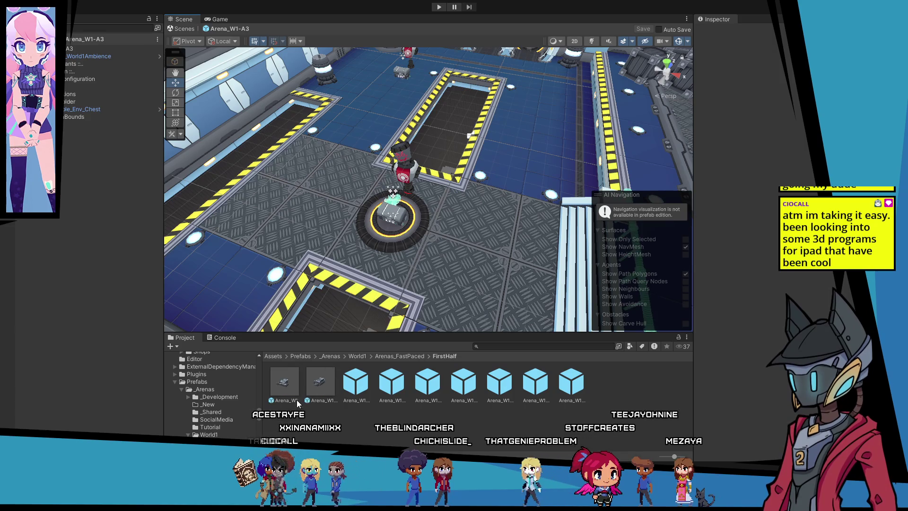
left_click(319, 385)
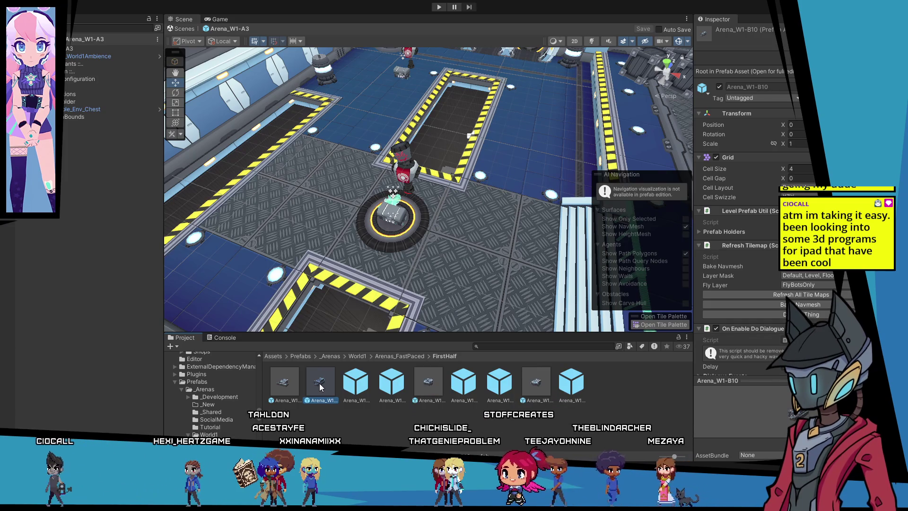
Inspect Arena_W1-B10 in prefab mode from above, then return to the test scene.
double_click(320, 383)
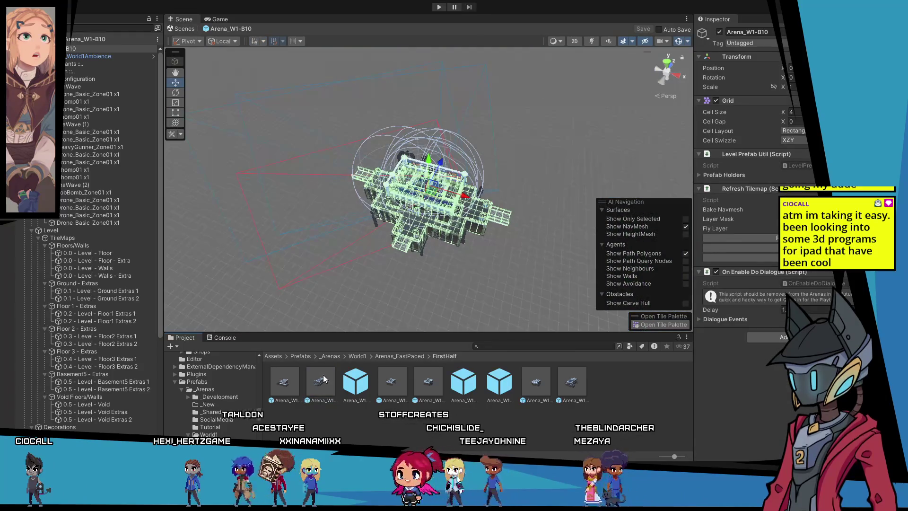
scroll(372, 200, "up", 5)
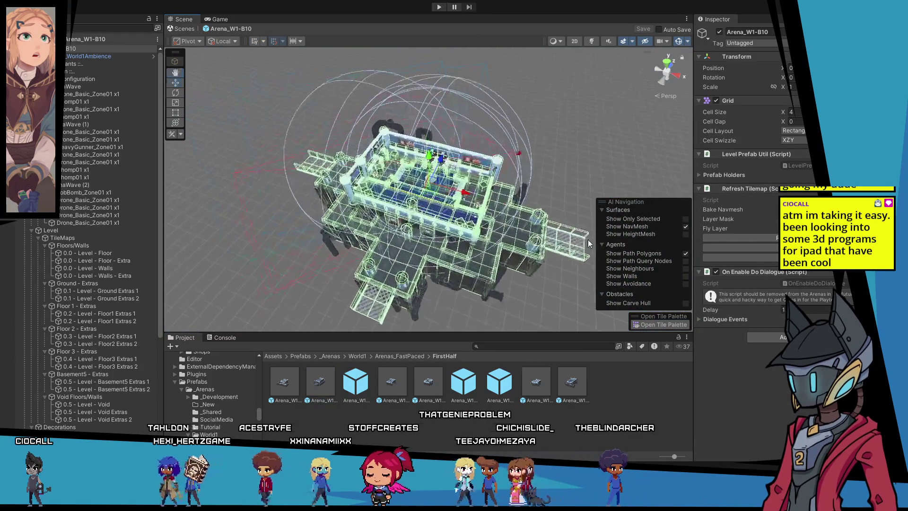
mouse_move(372, 200)
left_mouse_down()
mouse_move(307, 224)
mouse_move(396, 225)
mouse_move(363, 250)
left_mouse_up()
scroll(383, 234, "up", 3)
scroll(363, 251, "up", 10)
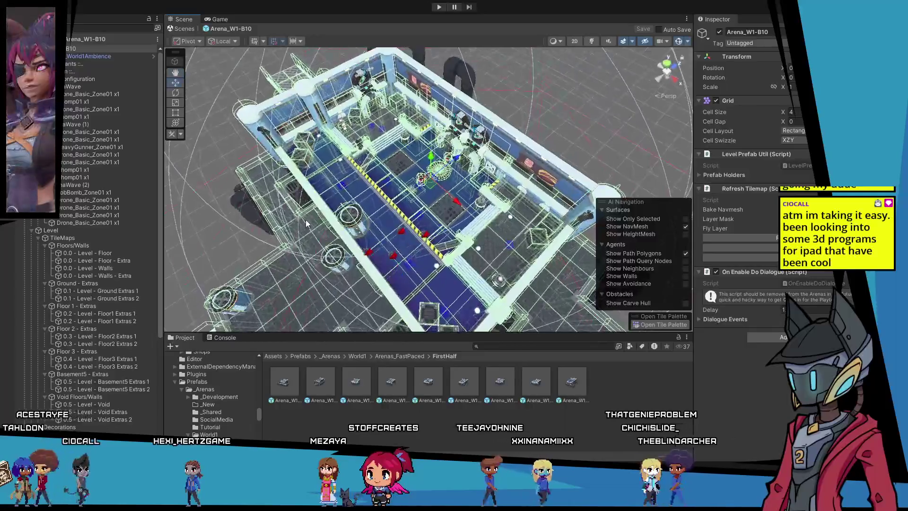
scroll(462, 247, "down", 3)
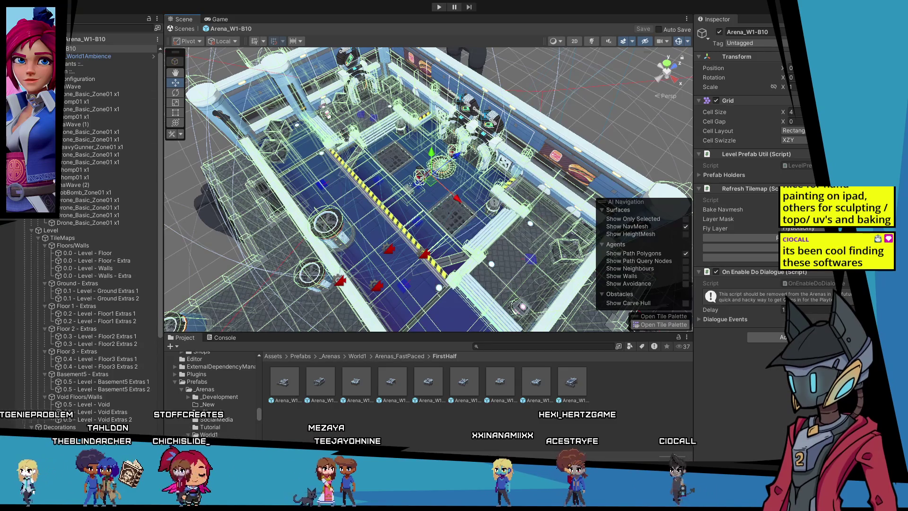
left_click(61, 39)
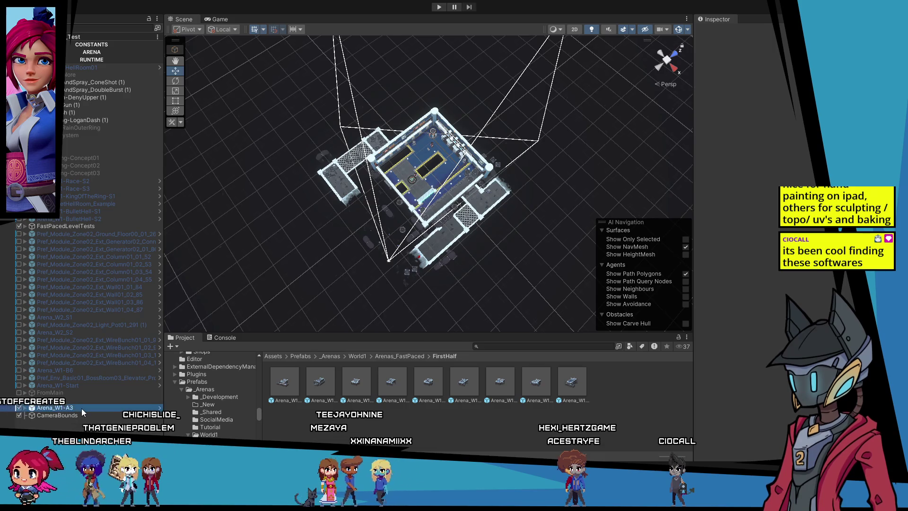
Replace the Arena_W1-A3 instance with Arena_W1-B10 in the test scene and frame it.
left_click(82, 407)
key("Delete")
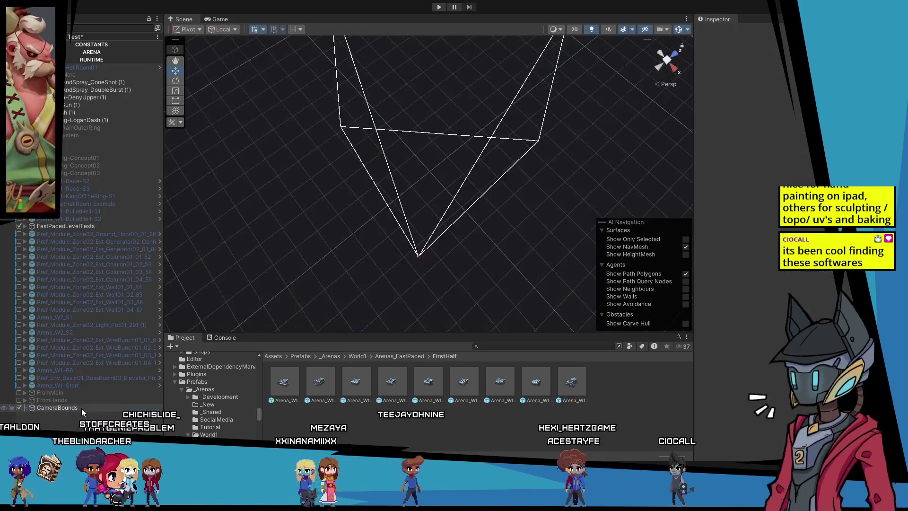
left_click(323, 387)
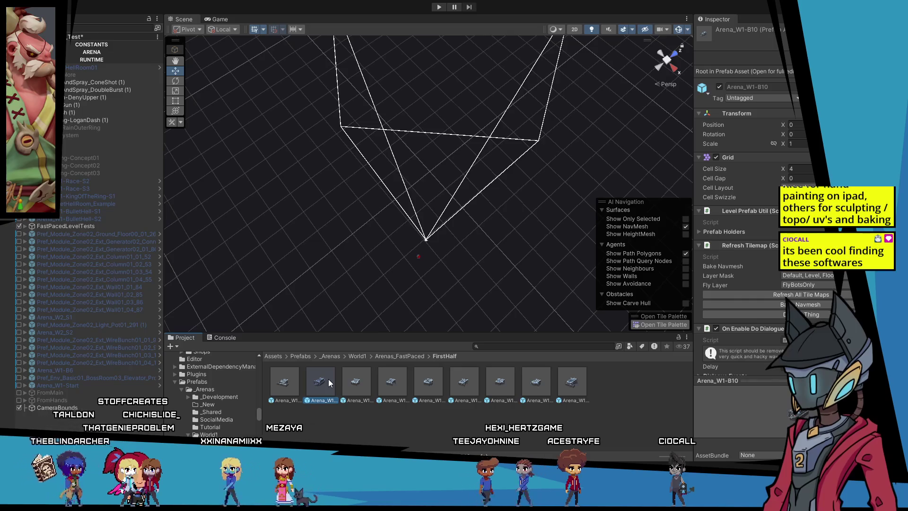
mouse_move(320, 383)
left_mouse_down()
mouse_move(185, 407)
mouse_move(52, 416)
mouse_move(53, 406)
left_mouse_up()
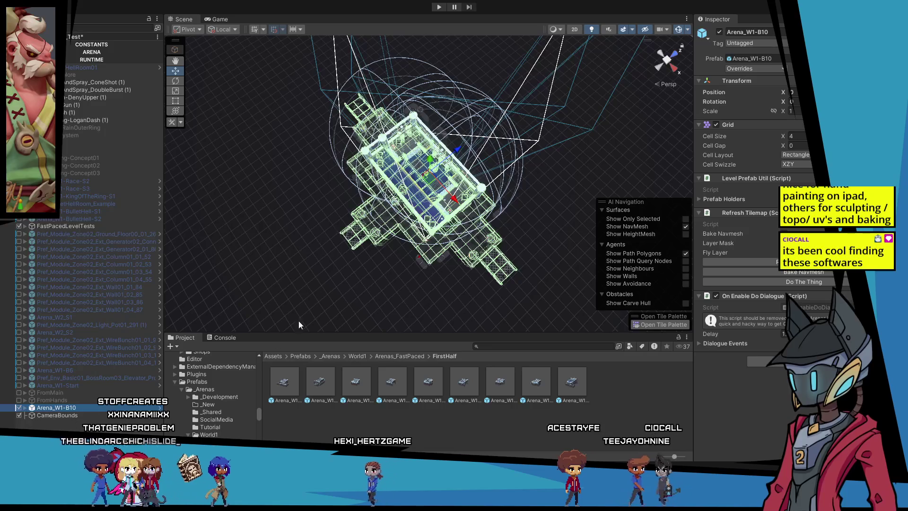
key("f")
mouse_move(420, 156)
left_mouse_down()
mouse_move(420, 192)
mouse_move(432, 206)
left_mouse_up()
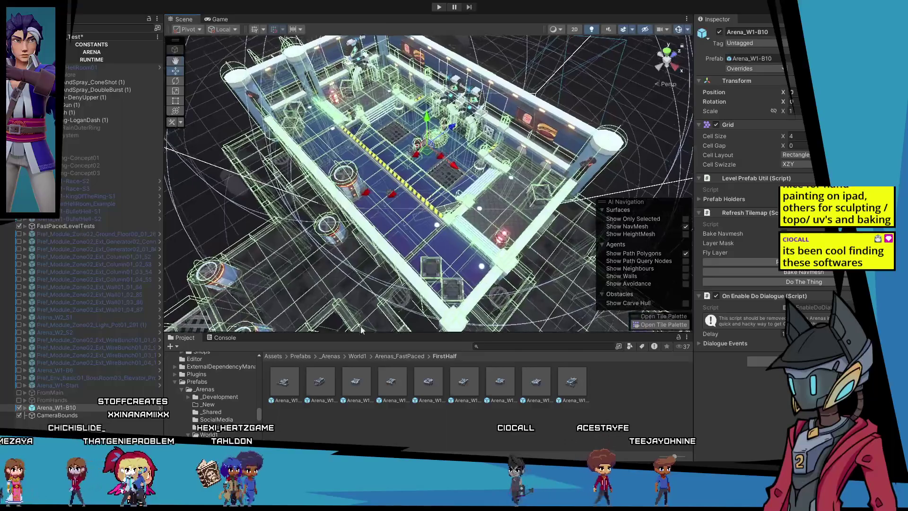
key("shift+d")
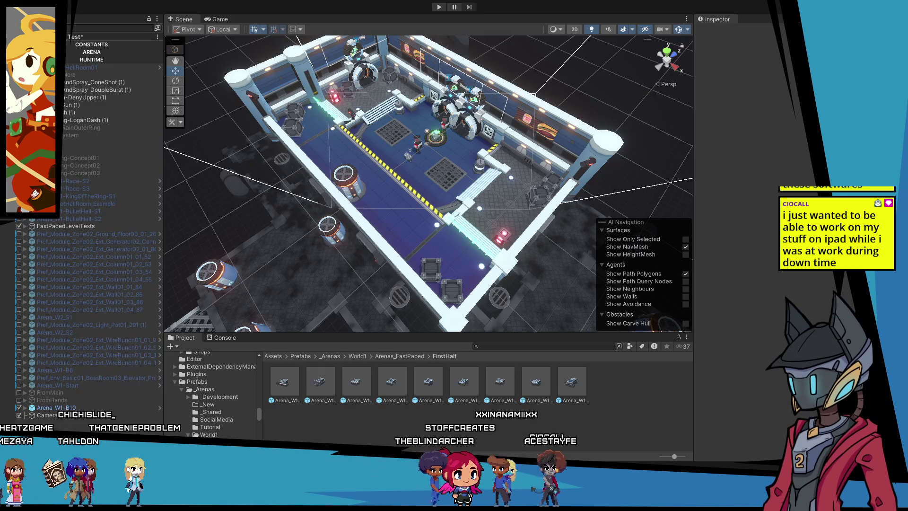
Check the CameraBounds box's extent around Arena_W1-B10, then start a playtest.
left_click(57, 415)
mouse_move(327, 256)
left_mouse_down()
mouse_move(353, 254)
mouse_move(197, 266)
mouse_move(248, 198)
mouse_move(359, 203)
mouse_move(331, 213)
left_mouse_up()
scroll(354, 254, "down", 5)
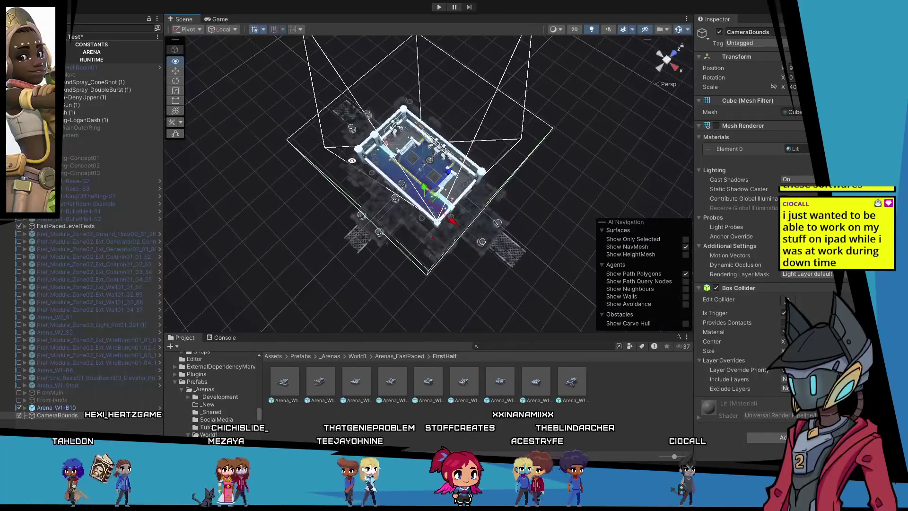
left_click(50, 428)
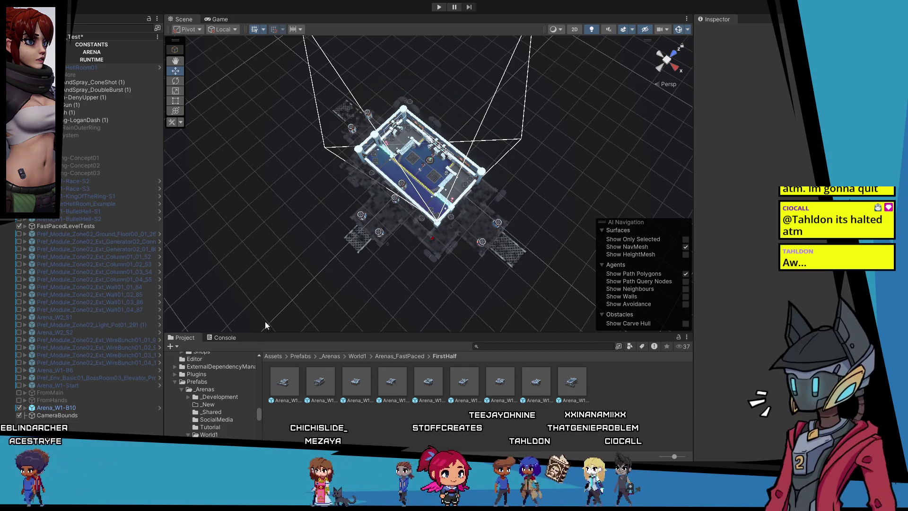
left_click(438, 8)
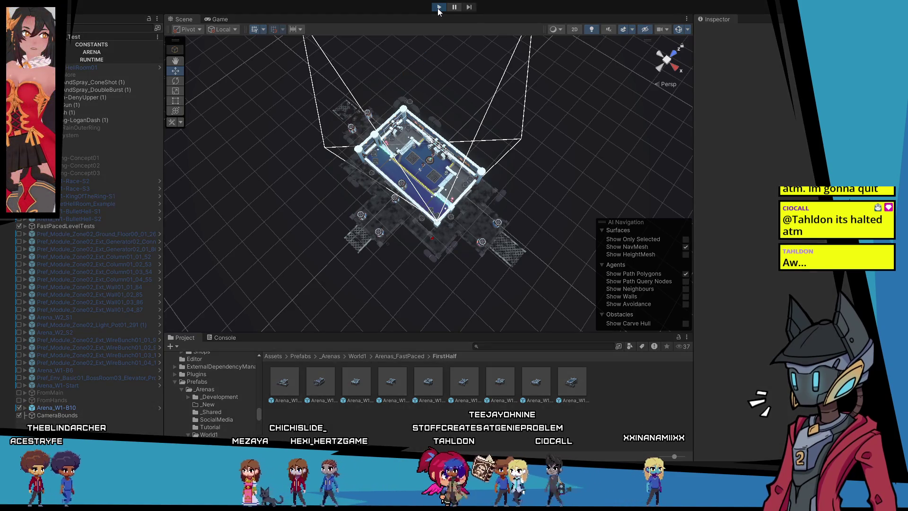
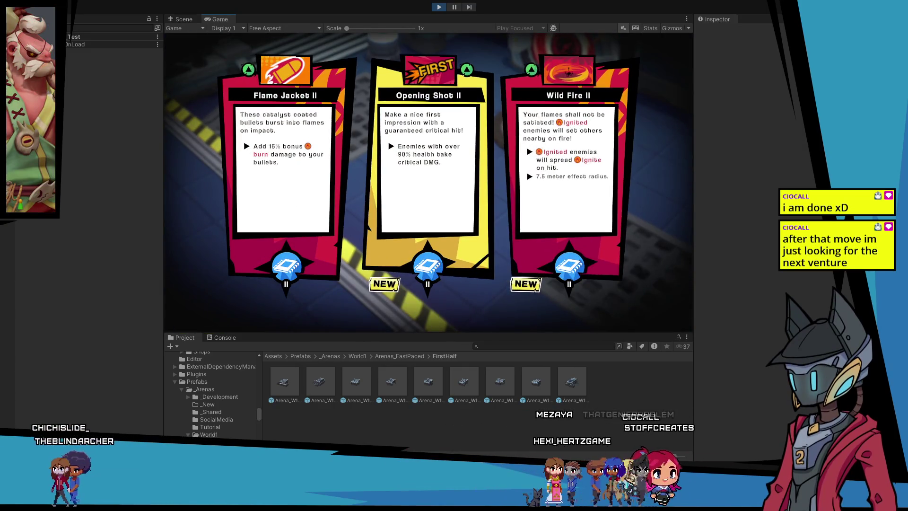
Compare the Opening Shot II, Flame Jacket II and Wild Fire II upgrade cards and pick Wild Fire II.
key("Right")
key("Right")
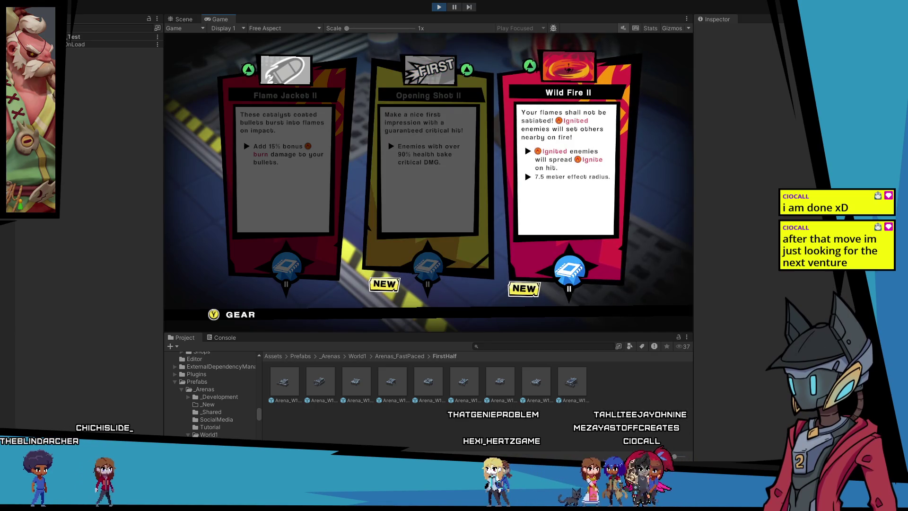
key("Left")
key("Right")
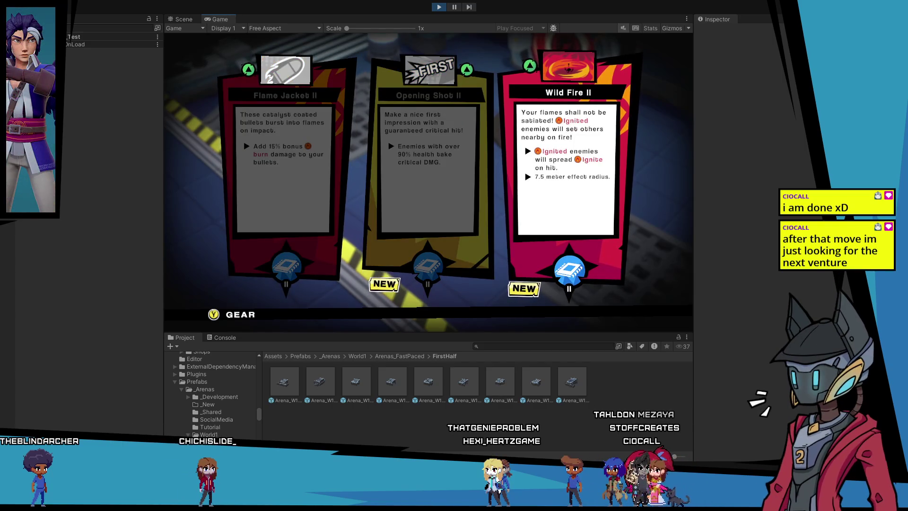
key("Left")
key("Left")
key("Right")
key("Right")
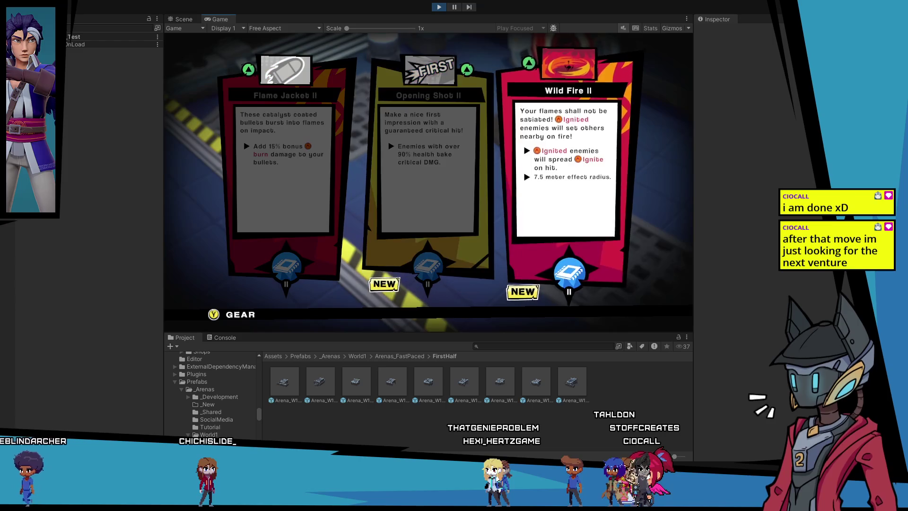
key("Left")
key("Right")
key("Right")
key("Left")
key("Left")
key("Right")
key("Right")
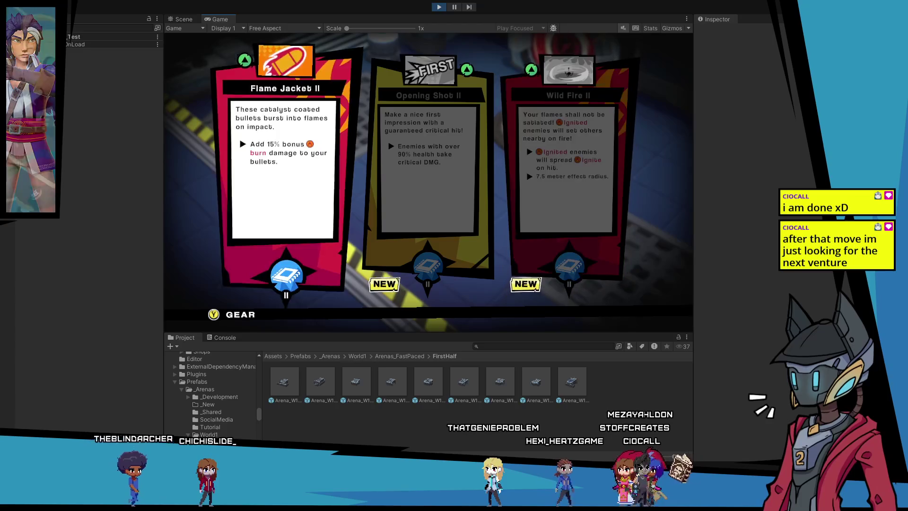
key("Left")
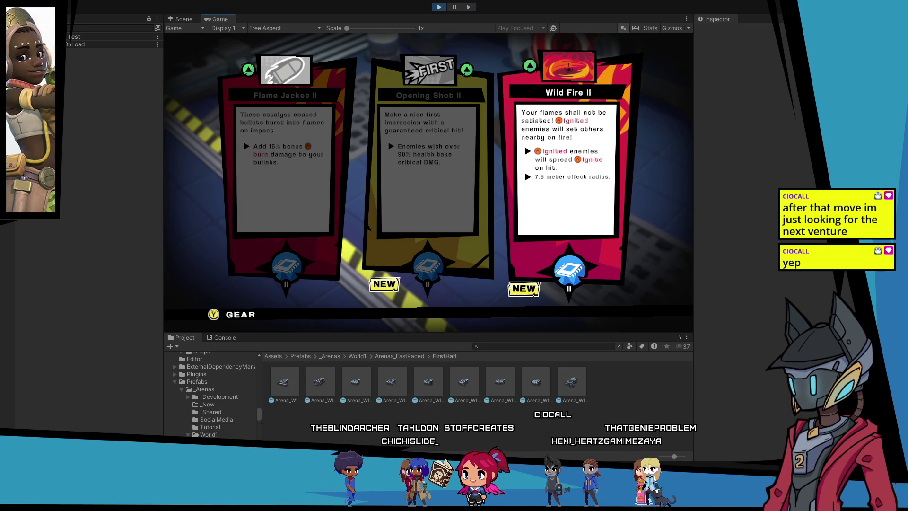
key("Left")
key("Right")
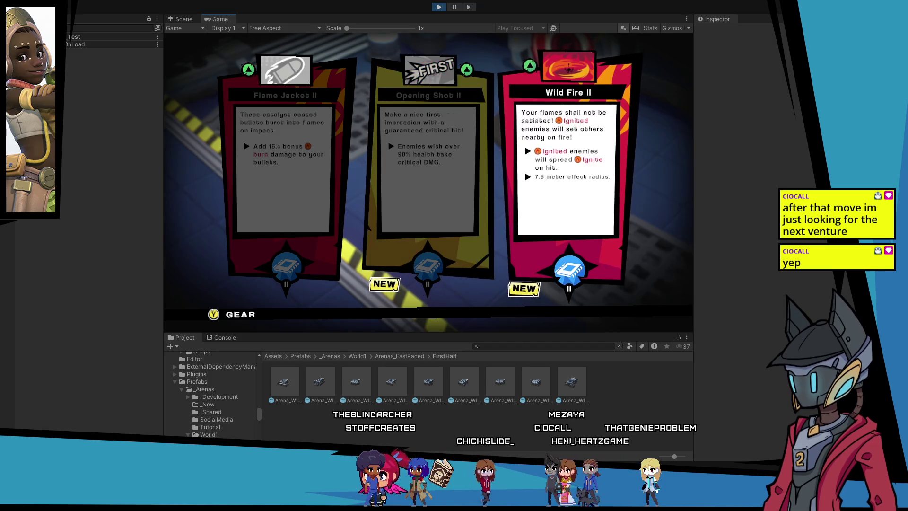
key("Return")
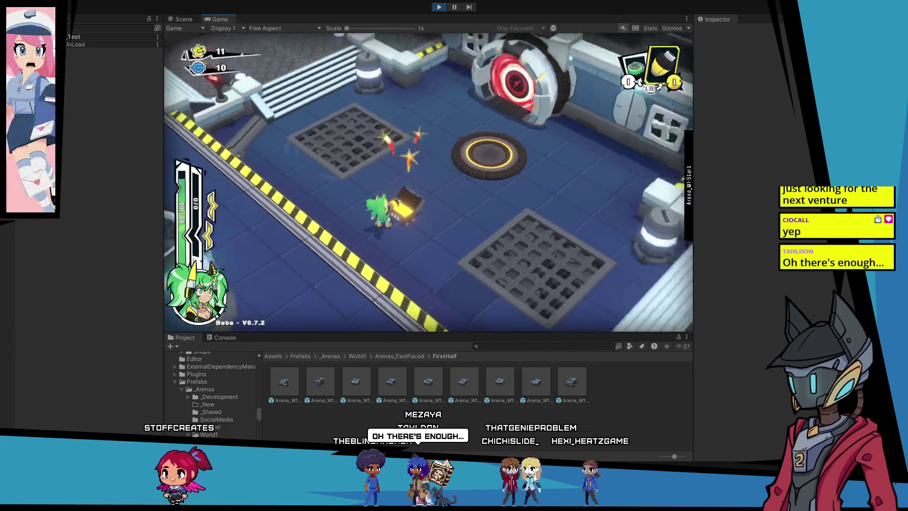
Run the character over the grates, corridor and walkway to check the camera, then stop the playtest.
key("Up")
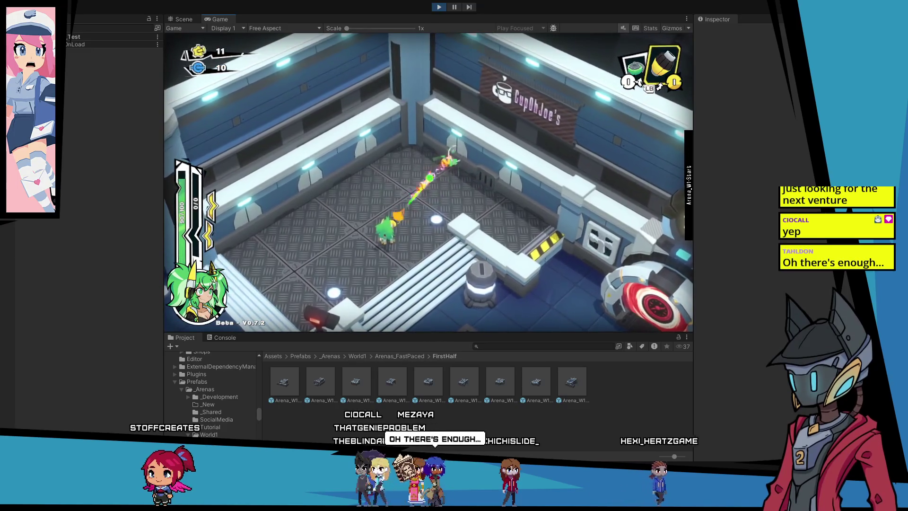
key("Down")
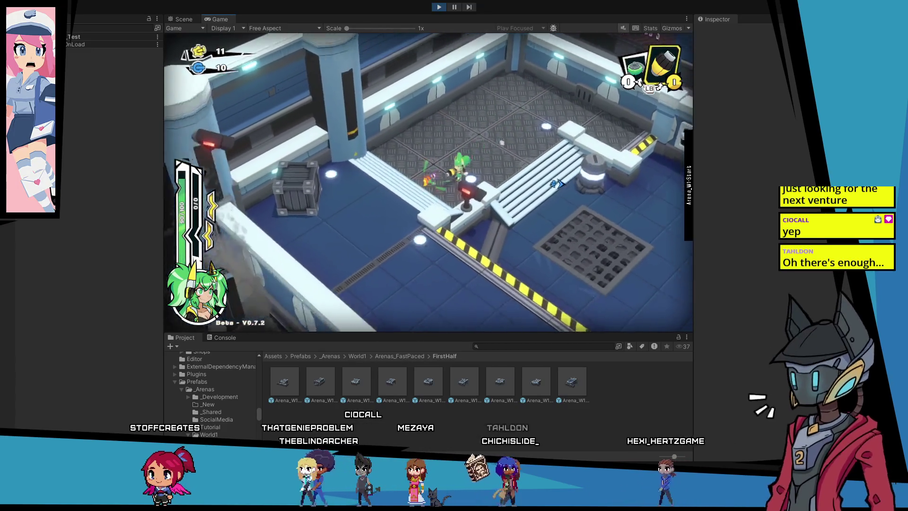
key("Right")
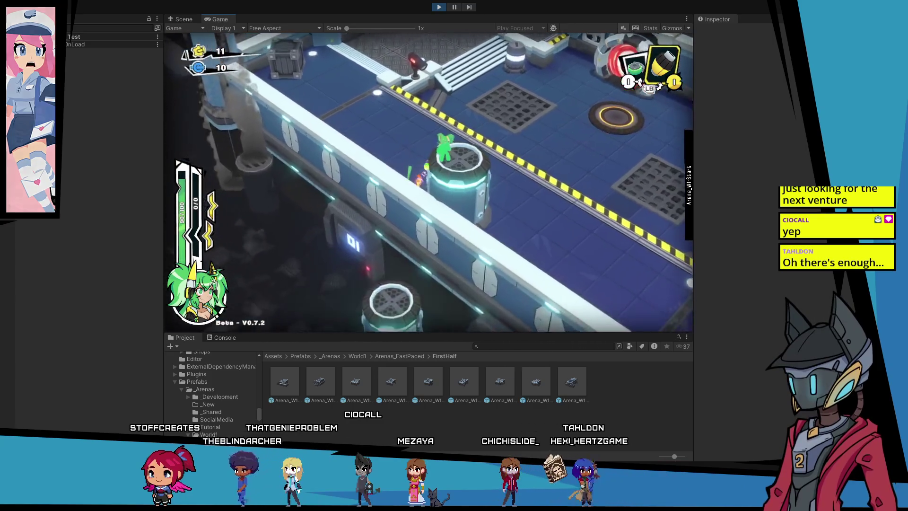
key("Right")
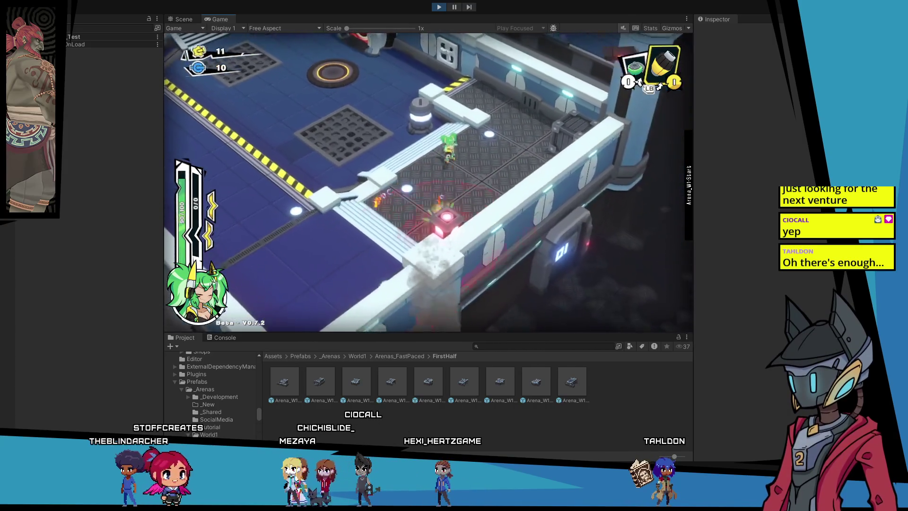
key("Up")
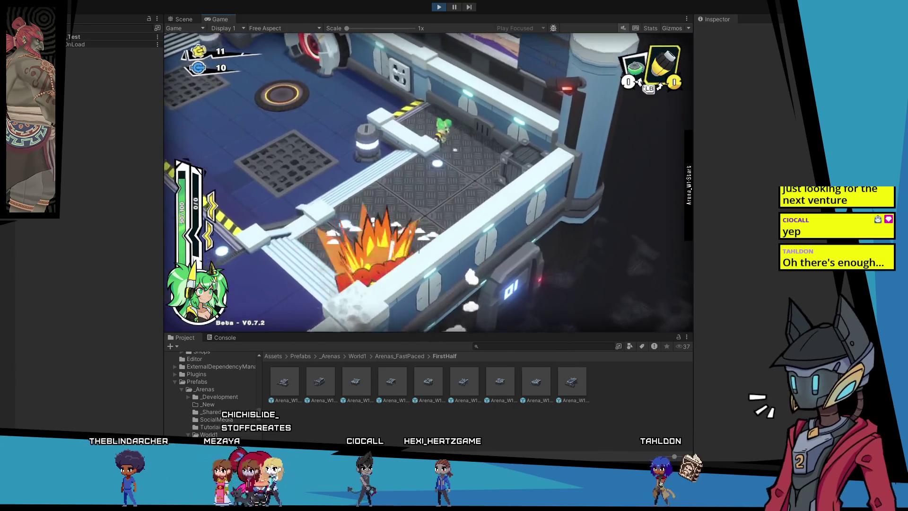
key("Down")
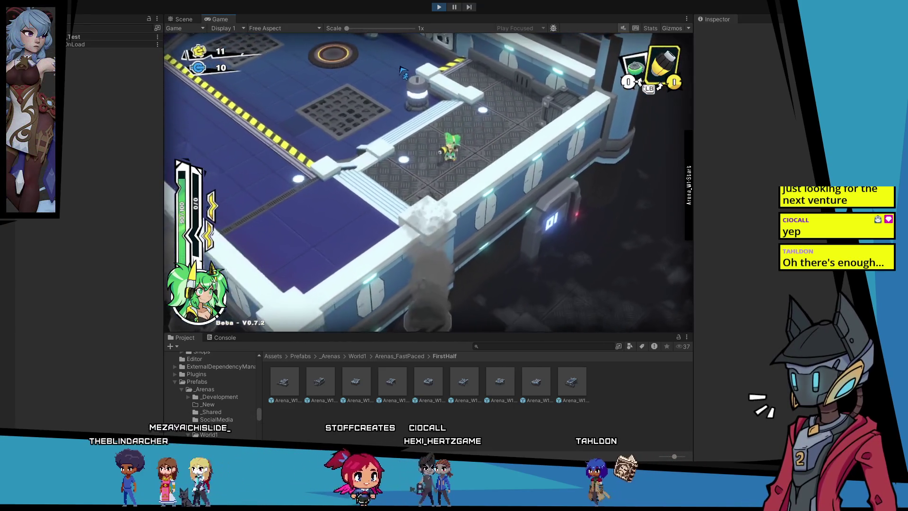
key("Up")
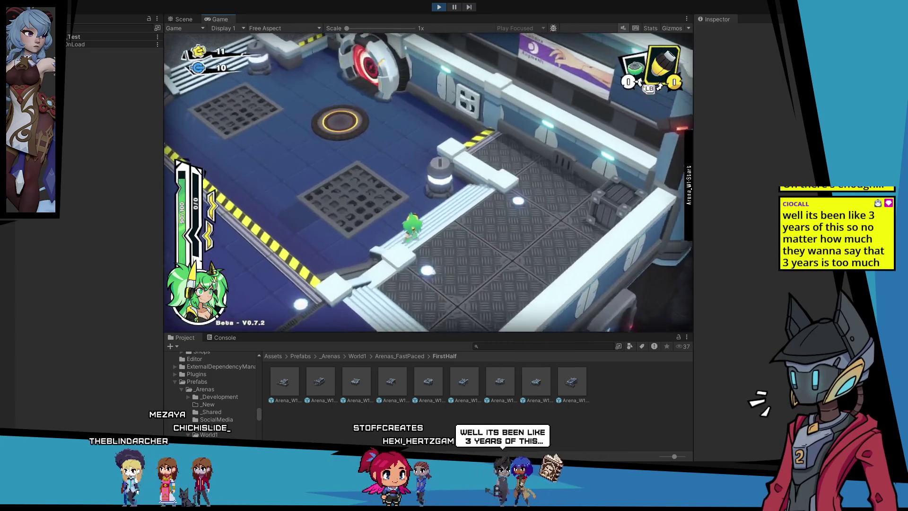
key("Left")
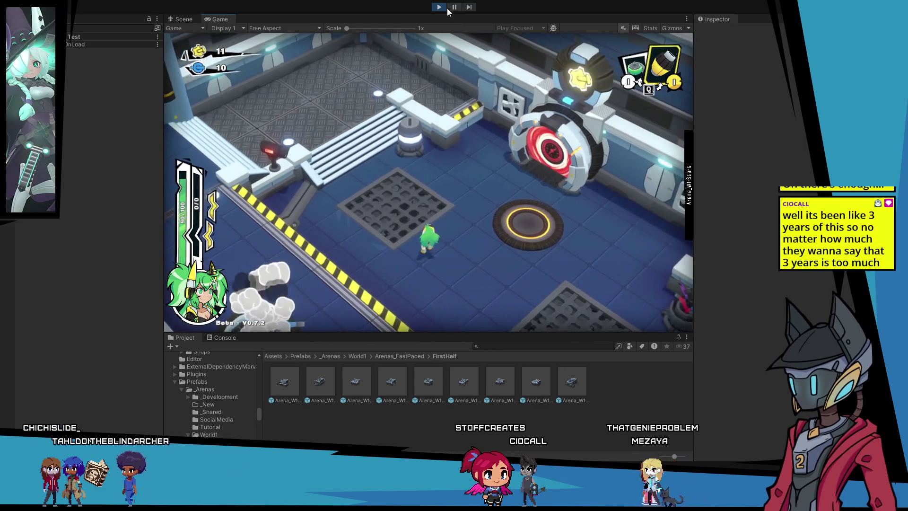
left_click(444, 8)
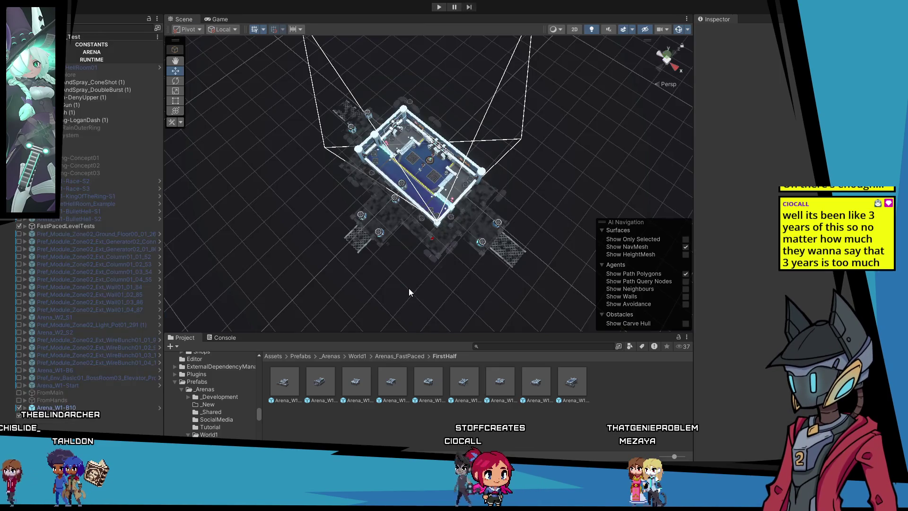
Open the Arena_W1-B10 prefab and select its LobBomb_Zone01 x1 spawn point.
double_click(328, 377)
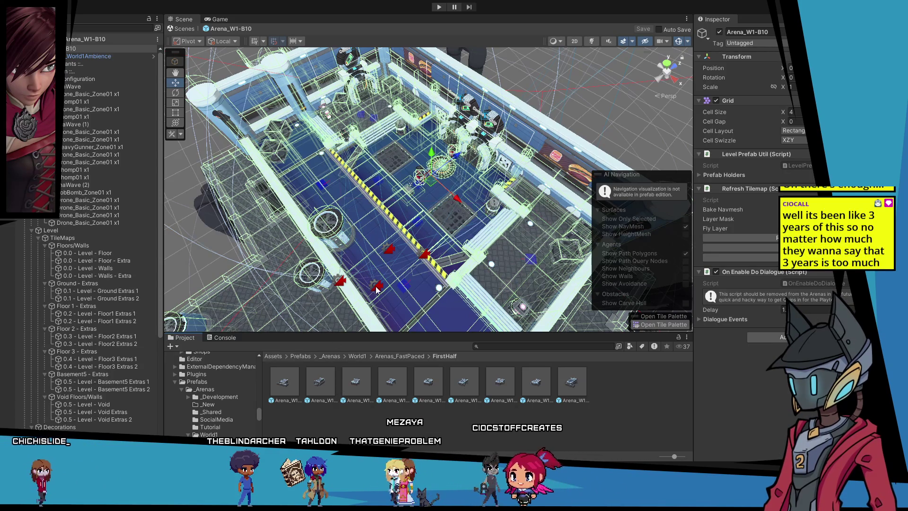
left_click(94, 192)
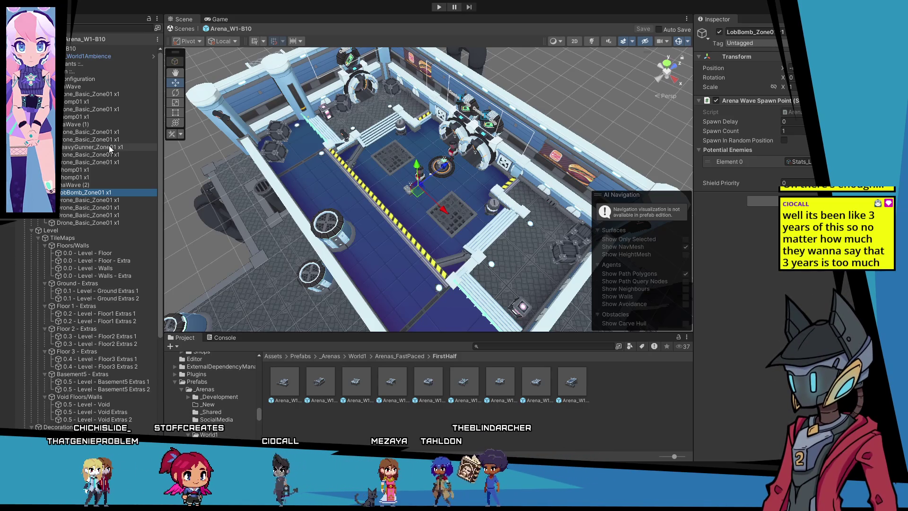
Inspect ArenaWave (2) and its Drone_Basic_Zone01 spawn points.
left_click(97, 184)
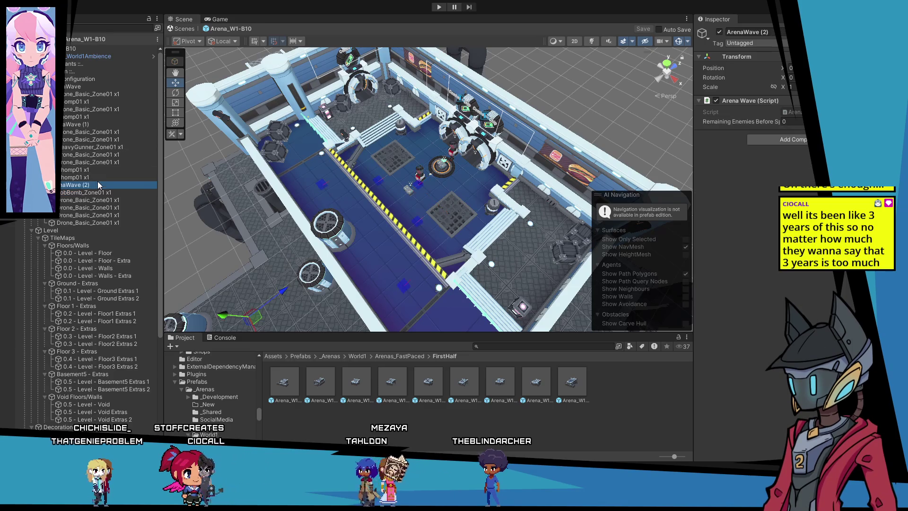
left_click(98, 215)
left_click(99, 223)
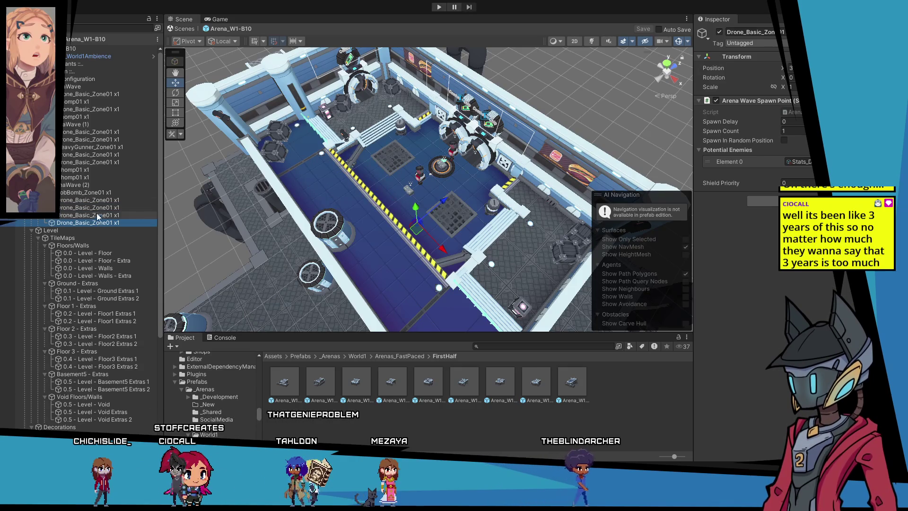
left_click(81, 154)
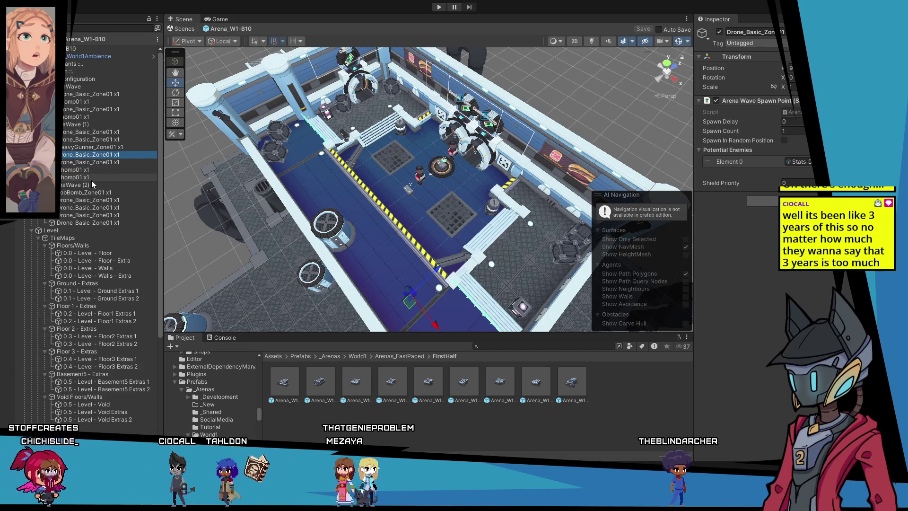
left_click(95, 223)
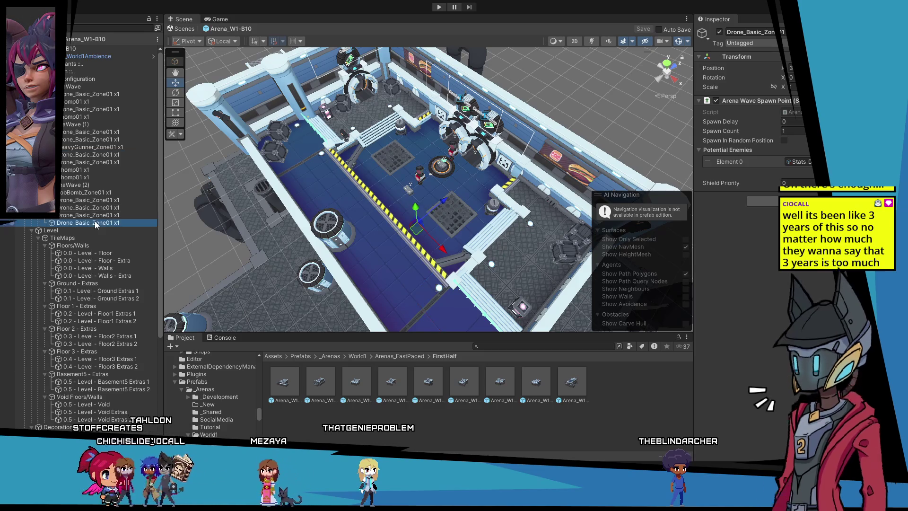
mouse_move(373, 246)
left_mouse_down()
mouse_move(362, 224)
mouse_move(474, 319)
left_mouse_up()
Slide one Drone_Basic_Zone01 spawn point along X, then deselect and orbit the arena.
left_click(111, 208)
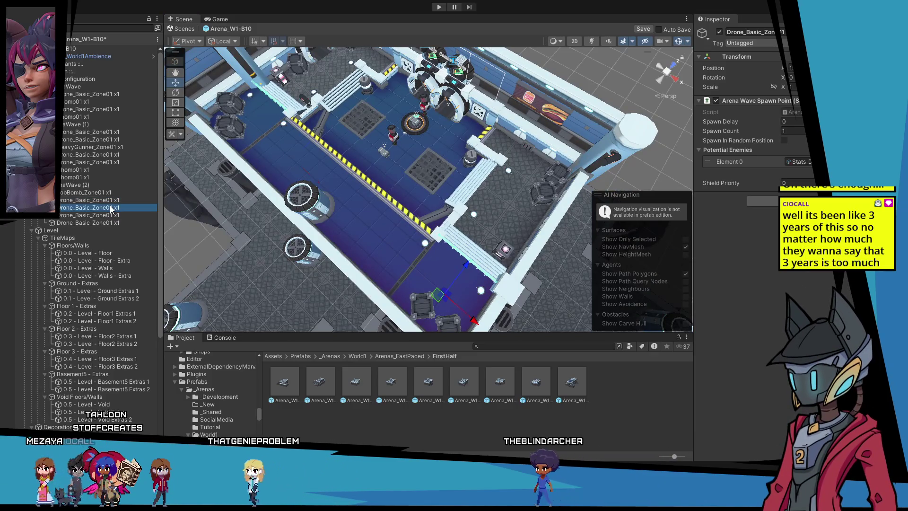
left_click_drag(318, 187, 261, 146)
left_click(188, 260)
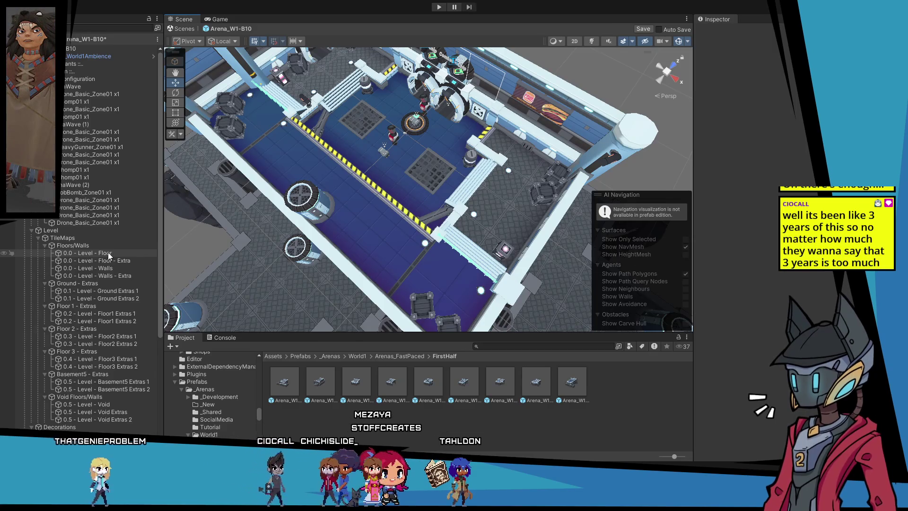
left_click_drag(388, 182, 439, 218, "alt")
mouse_move(464, 134)
left_mouse_down()
mouse_move(383, 158)
mouse_move(412, 166)
left_mouse_up()
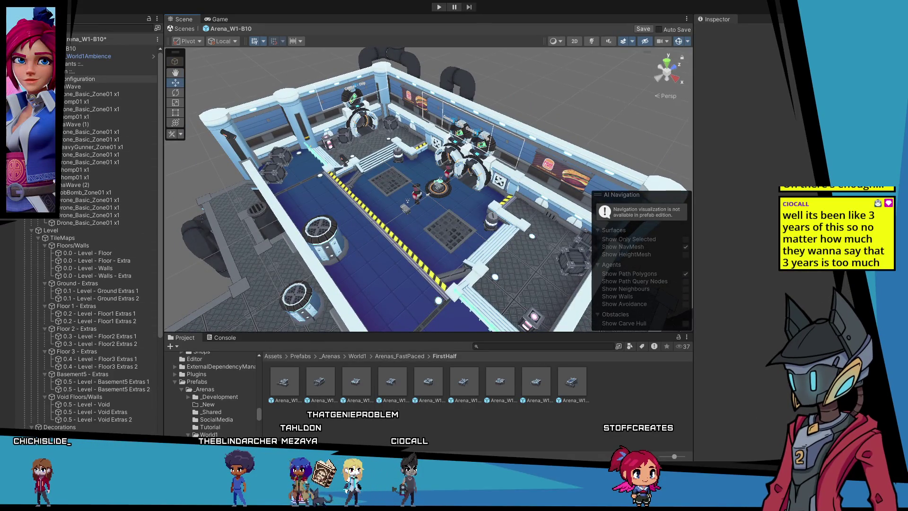
Collapse the Configuration group, expand the floor and wall groups, and frame '1.2 - Deco - Floor1 Extras 1'.
left_click(38, 78)
scroll(85, 236, "down", 5)
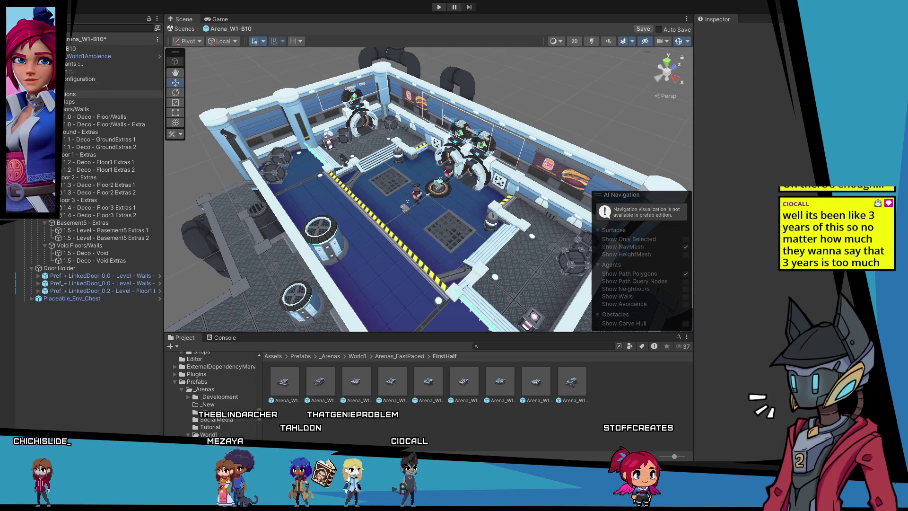
left_click(31, 94)
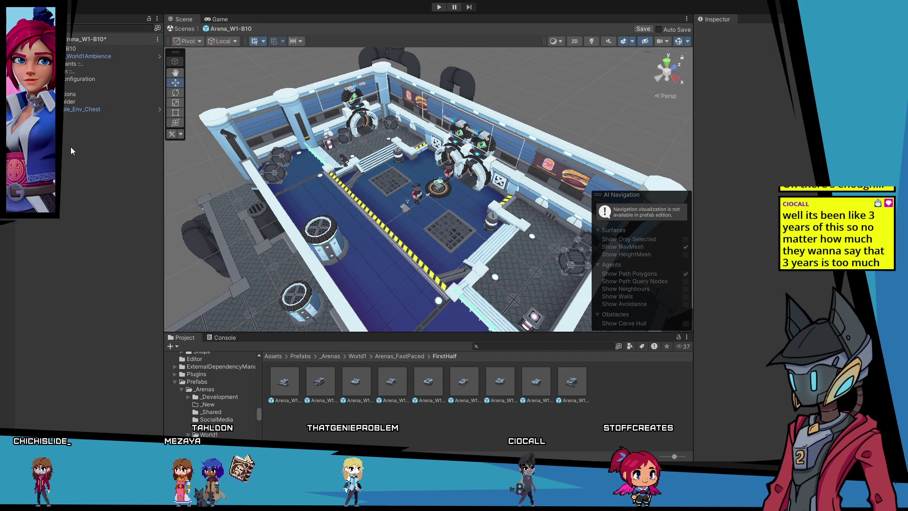
mouse_move(329, 192)
left_mouse_down()
mouse_move(390, 219)
mouse_move(385, 211)
left_mouse_up()
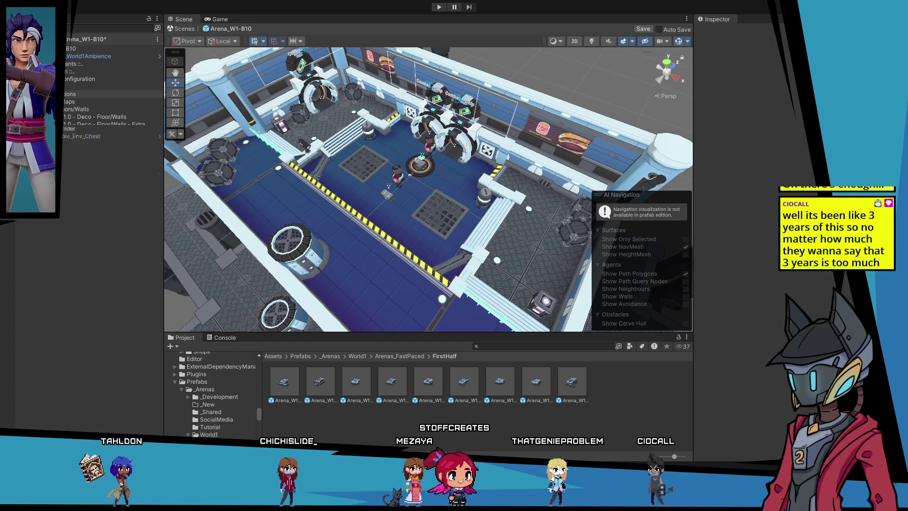
left_click(32, 94)
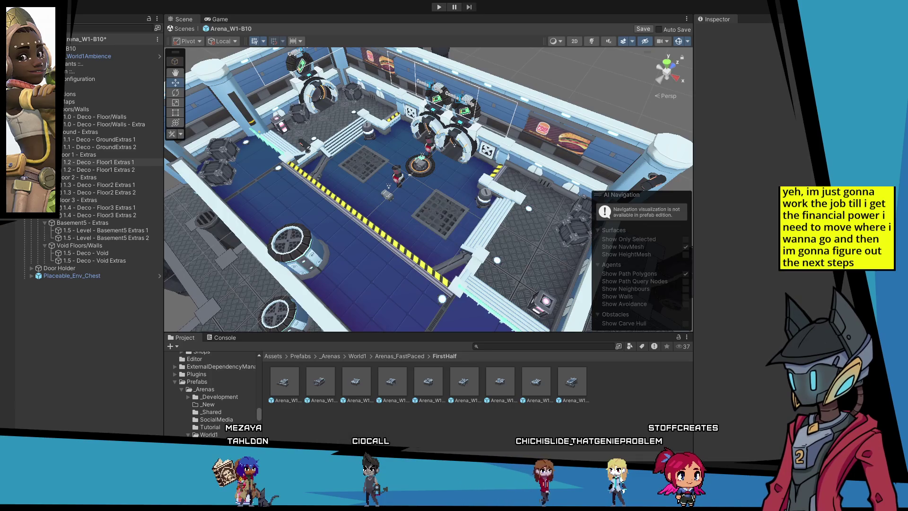
double_click(98, 162)
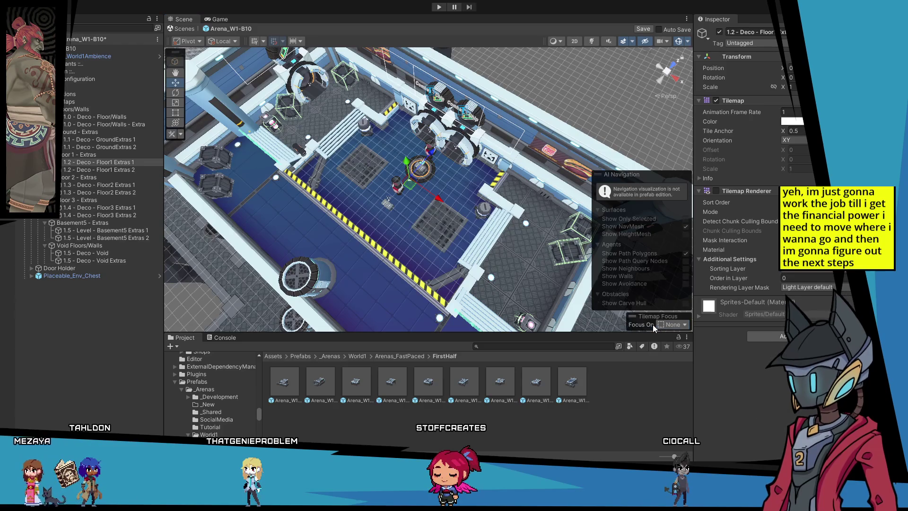
Open the Tile Palette with the Eraser, survey the arena, then exit prefab mode to the scene.
left_click(653, 325)
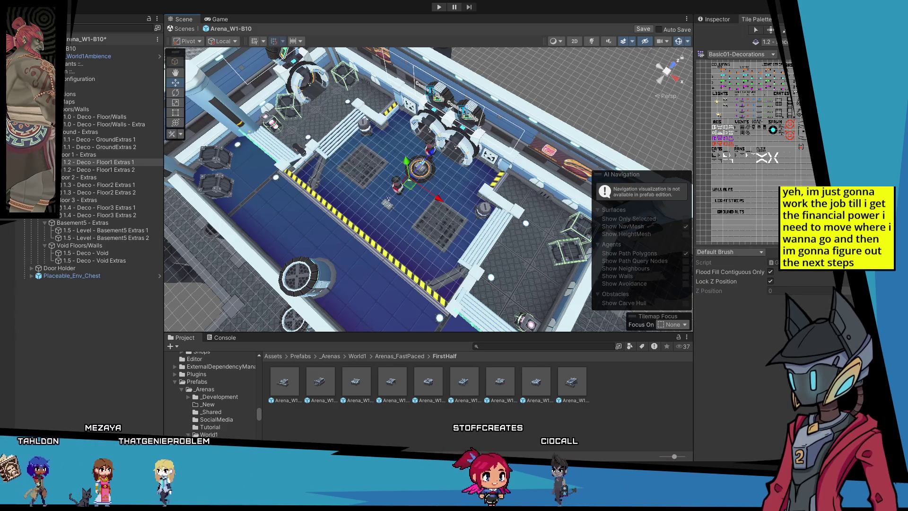
key("d")
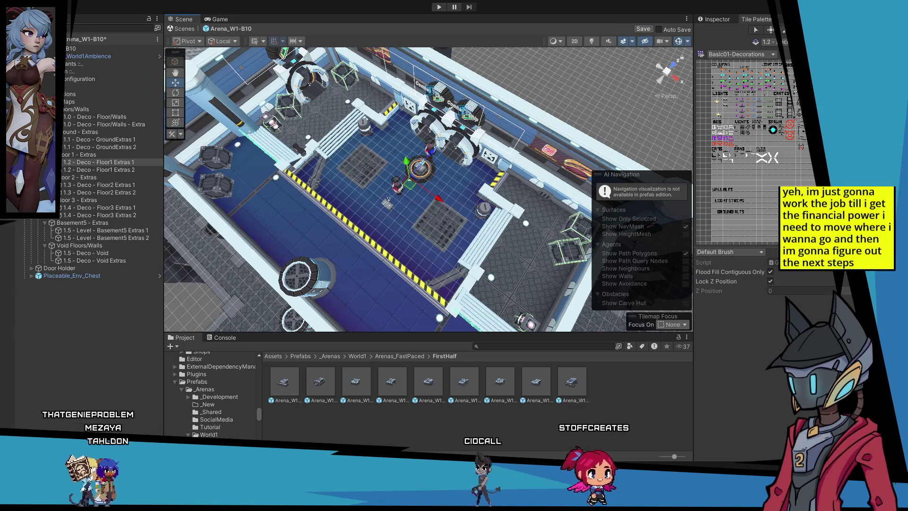
left_click_drag(527, 315, 501, 263)
left_click_drag(314, 119, 387, 199)
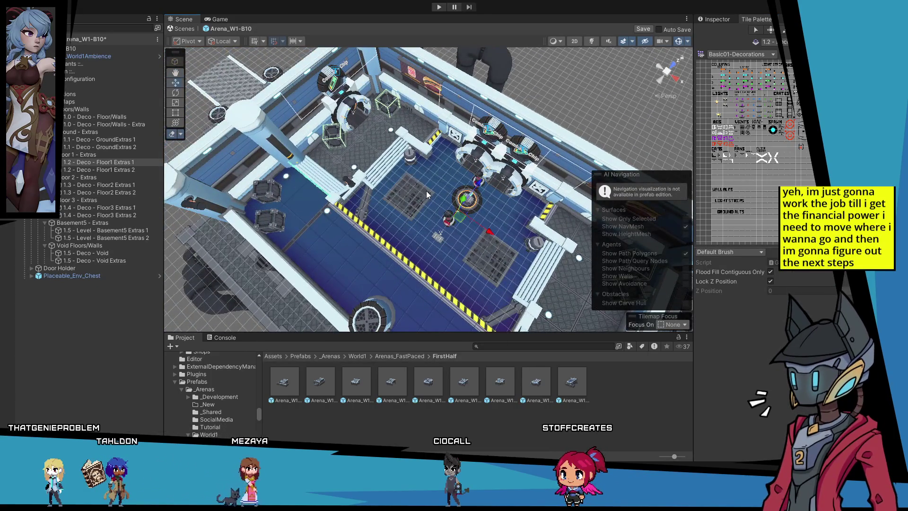
mouse_move(190, 282)
left_mouse_down()
mouse_move(396, 122)
mouse_move(397, 170)
left_mouse_up()
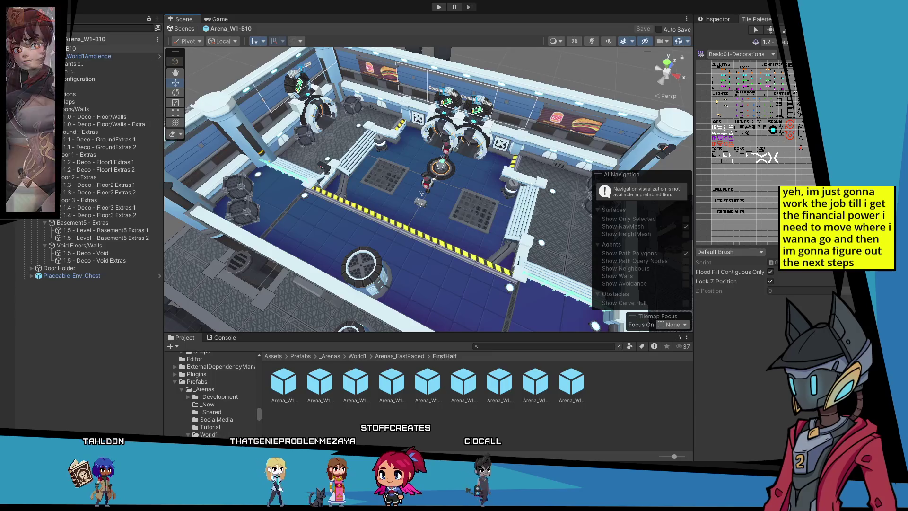
left_click(52, 39)
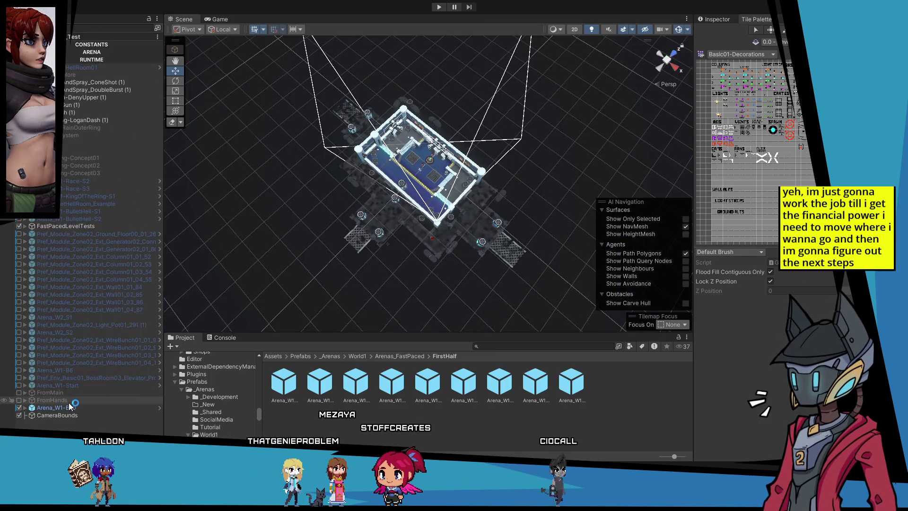
Open the Arena_W1-B10 prefab, inspect its Configuration object, then start a playtest.
left_click(159, 408)
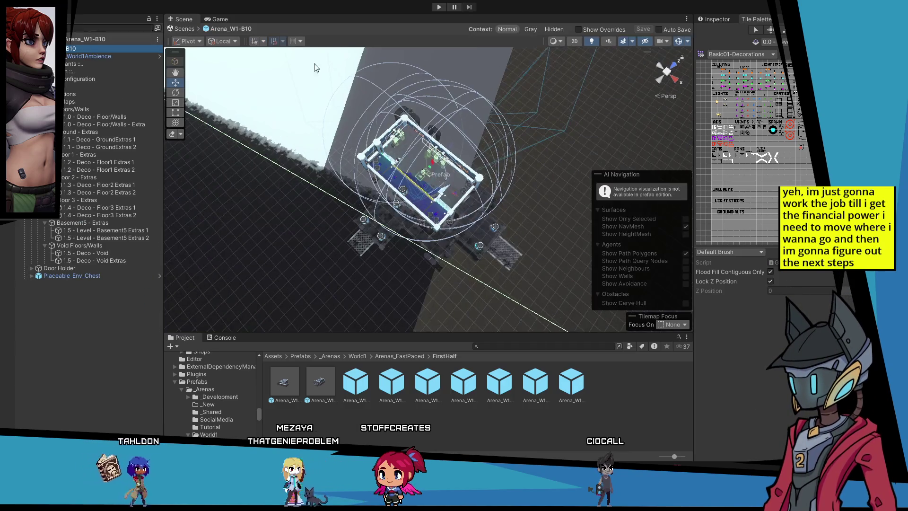
left_click(717, 21)
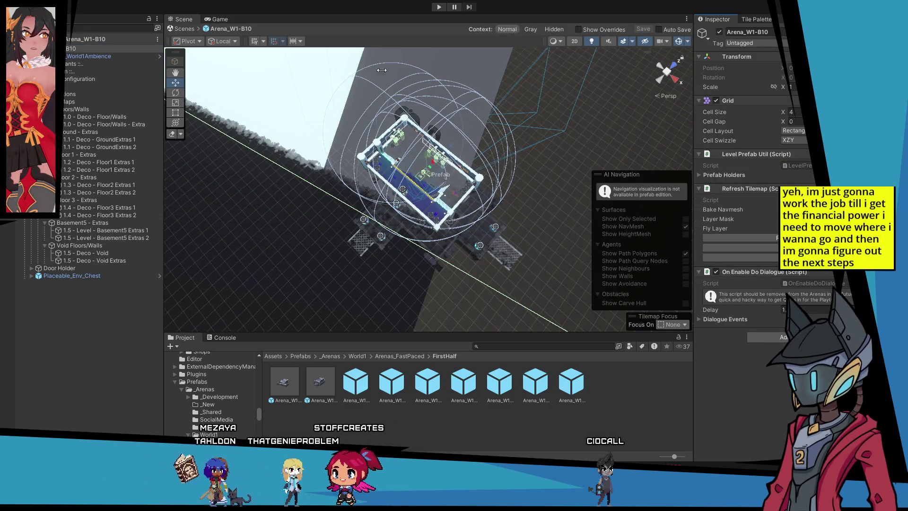
left_click(90, 80)
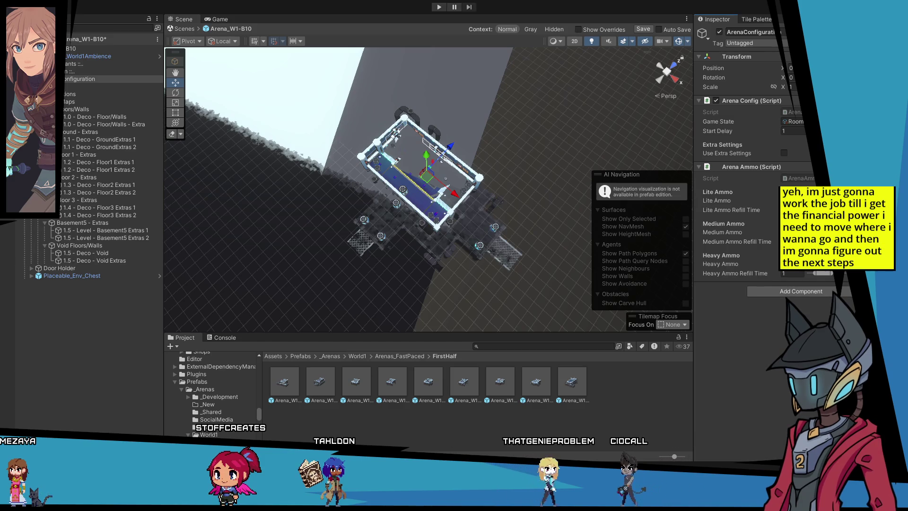
left_click(440, 7)
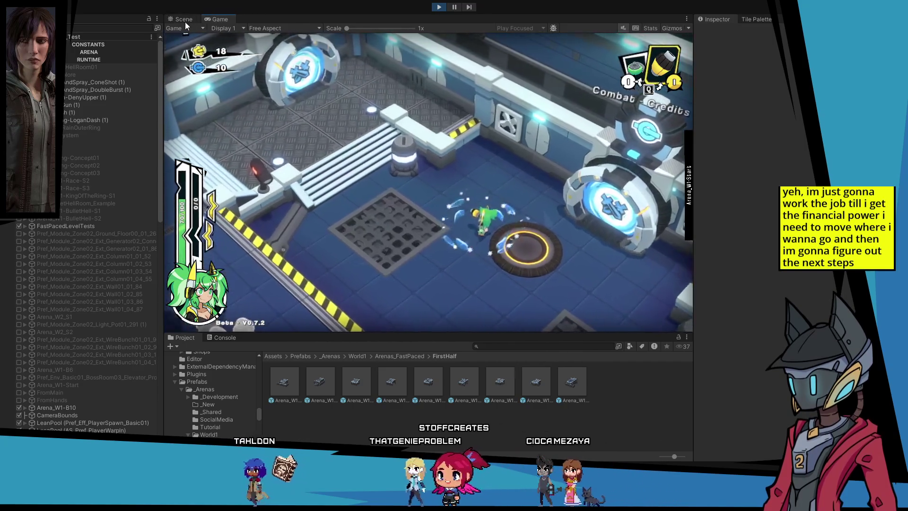
Switch to the Scene view during the playtest and zoom in on the live arena.
left_click(184, 19)
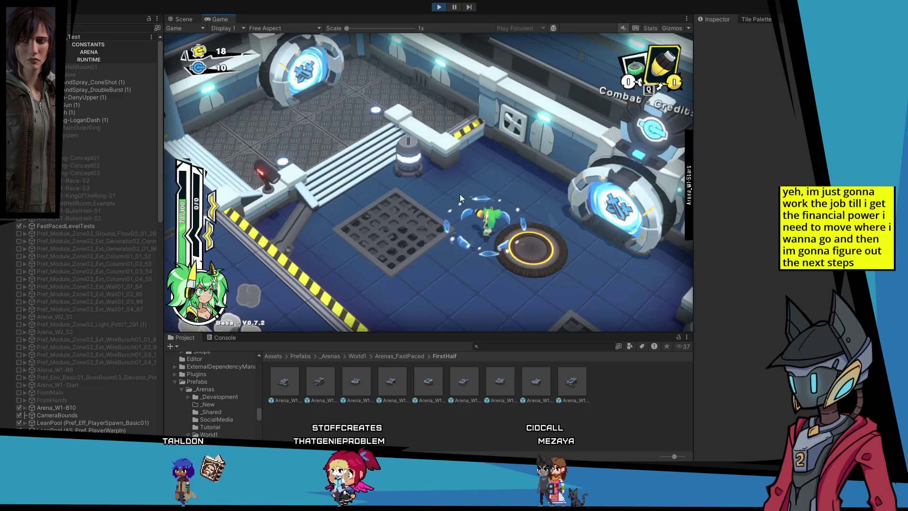
scroll(469, 200, "up", 10)
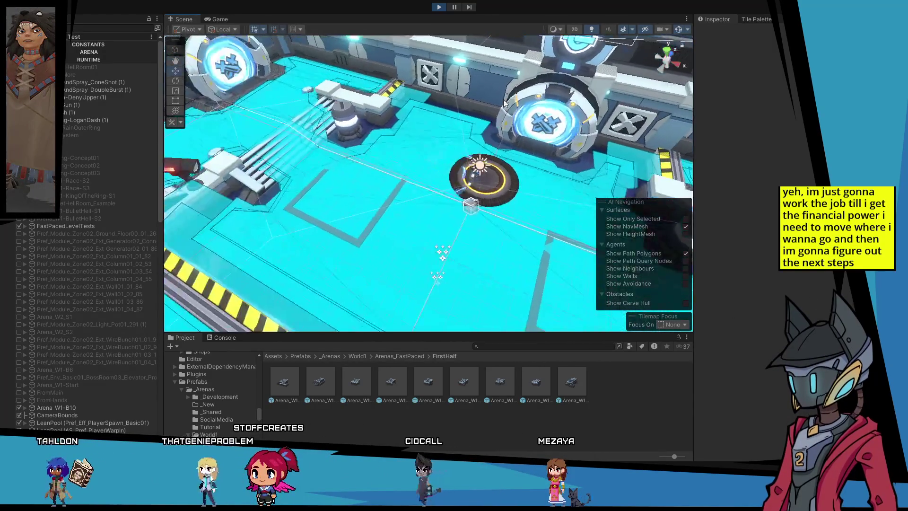
Zoom toward the player and inspect the Mesh and IceBarrierShield objects.
scroll(375, 228, "up", 5)
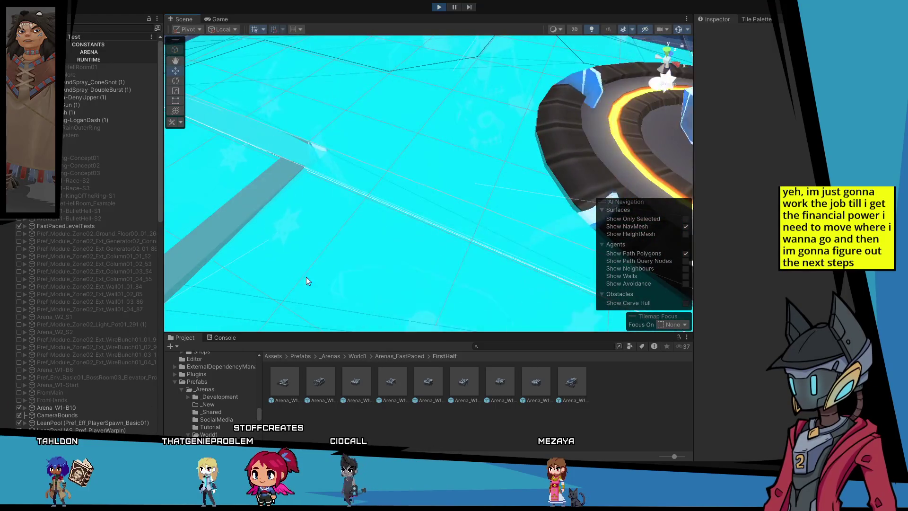
mouse_move(306, 281)
left_mouse_down()
mouse_move(427, 140)
mouse_move(404, 114)
mouse_move(411, 226)
left_mouse_up()
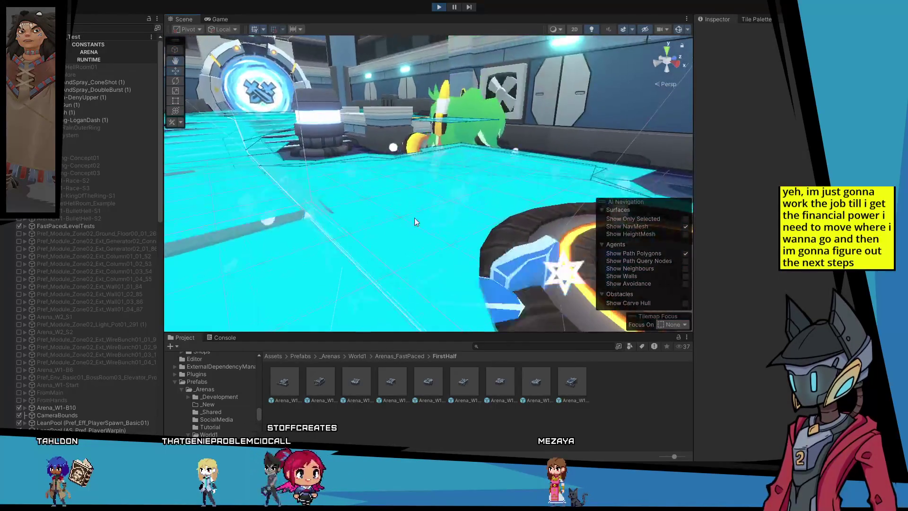
left_click(447, 123)
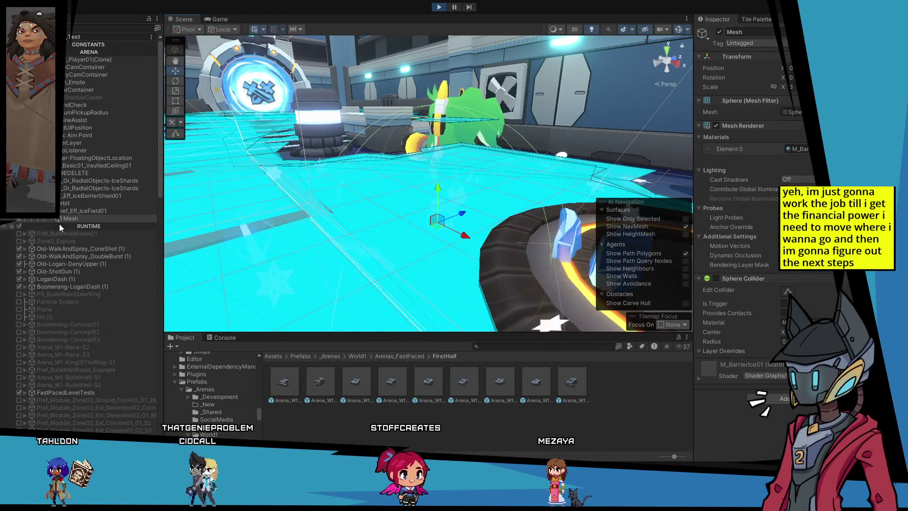
scroll(104, 228, "down", 10)
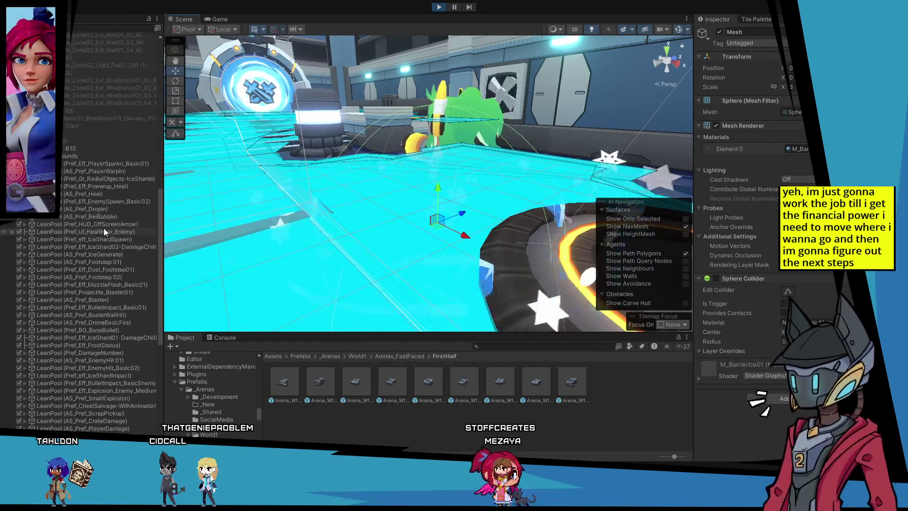
scroll(104, 228, "up", 10)
scroll(104, 228, "up", 6)
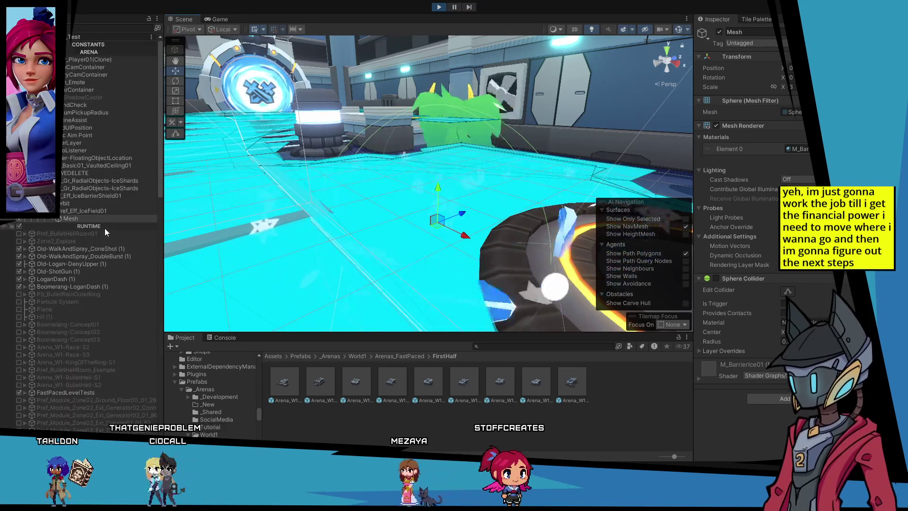
left_click(88, 196)
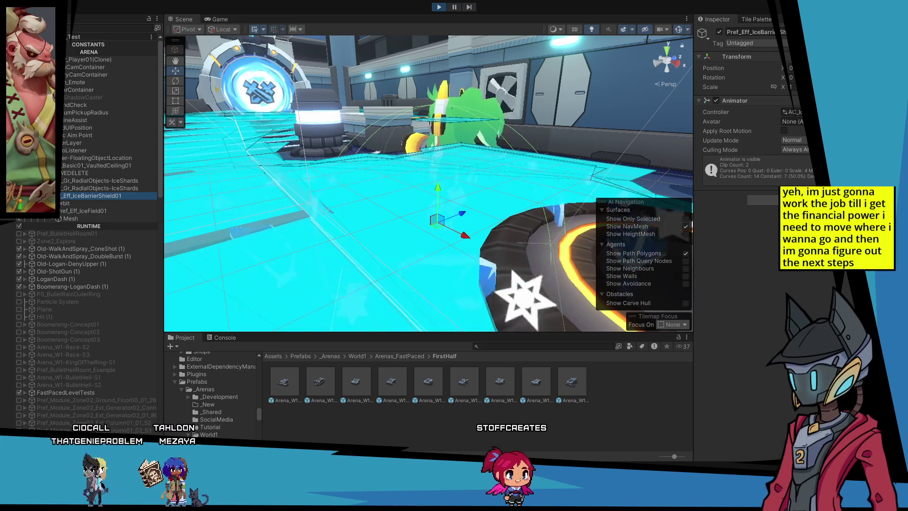
Inspect the RadialObjects-IceShards group and both Orbit objects' animators.
right_click(444, 184)
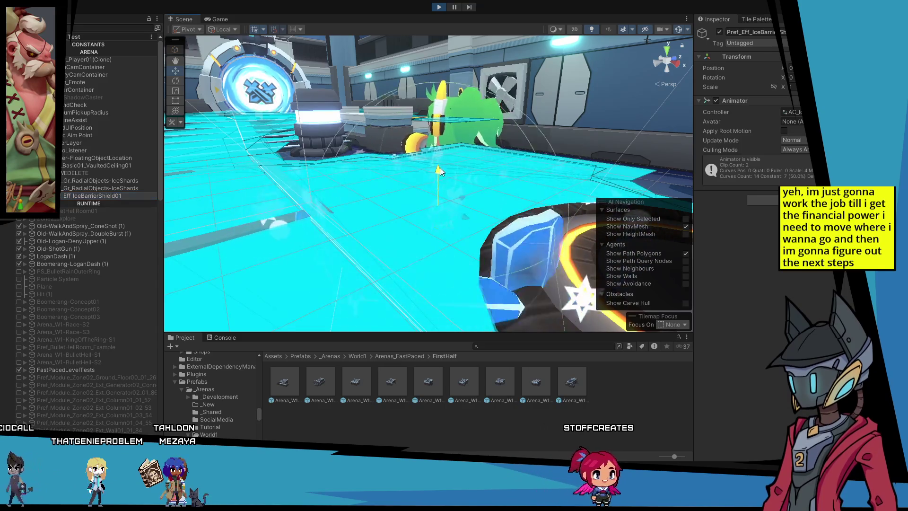
mouse_move(436, 122)
left_mouse_down()
mouse_move(401, 101)
mouse_move(397, 123)
mouse_move(406, 101)
mouse_move(402, 116)
left_mouse_up()
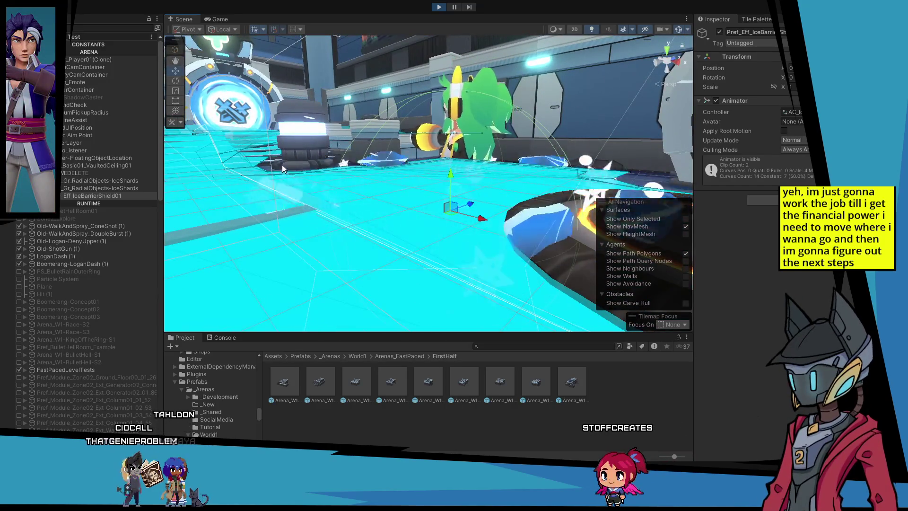
left_click(106, 181)
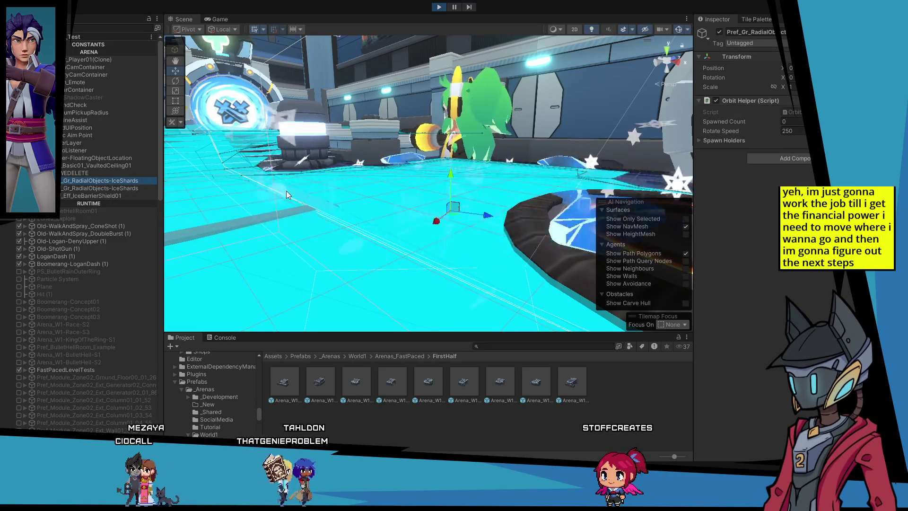
mouse_move(356, 199)
left_mouse_down()
mouse_move(382, 154)
mouse_move(355, 157)
left_mouse_up()
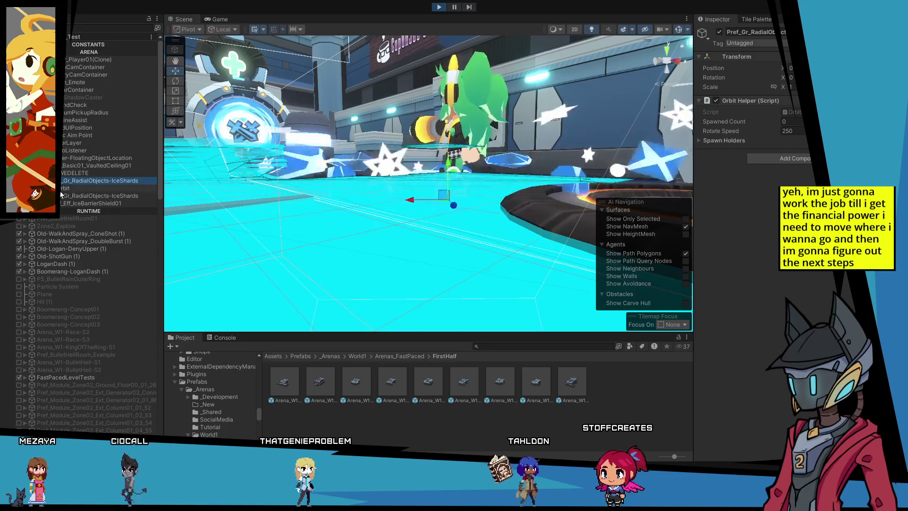
left_click(61, 189)
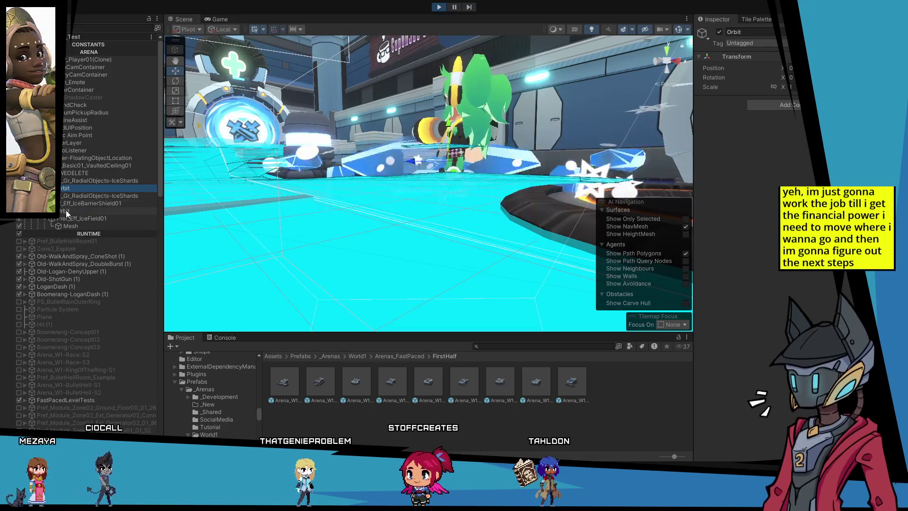
left_click(66, 210)
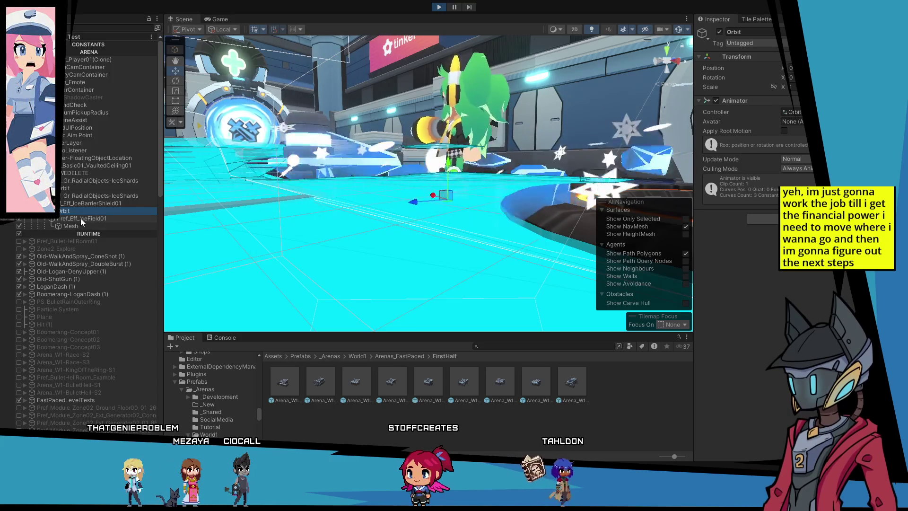
left_click(80, 217)
left_click(78, 212)
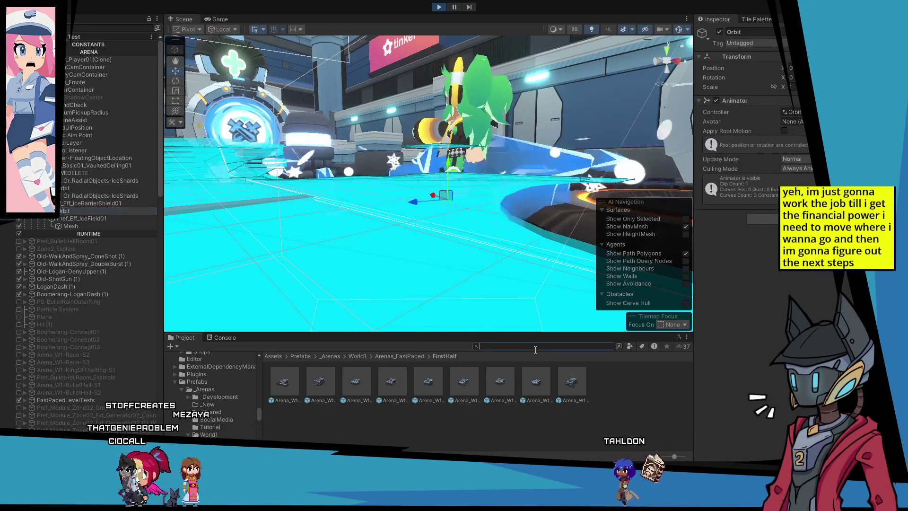
type("pref_eff")
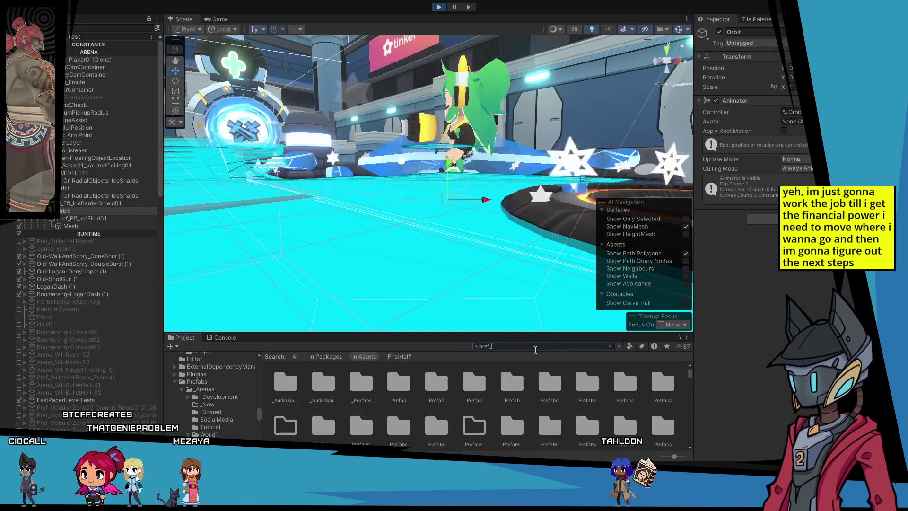
type("_")
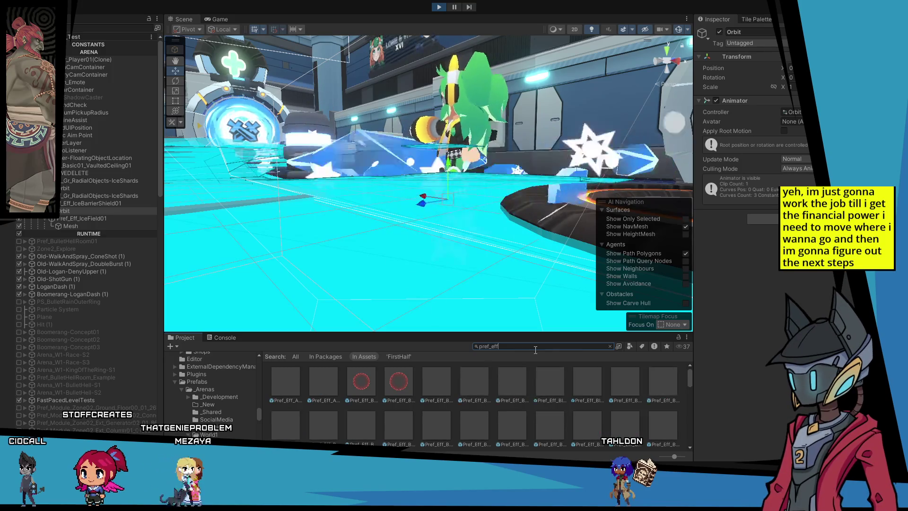
type("iceBarr")
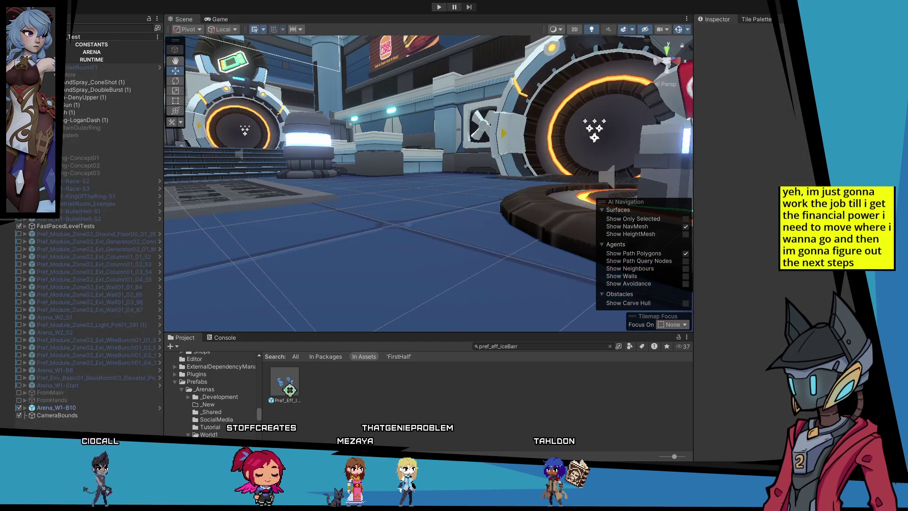
double_click(287, 384)
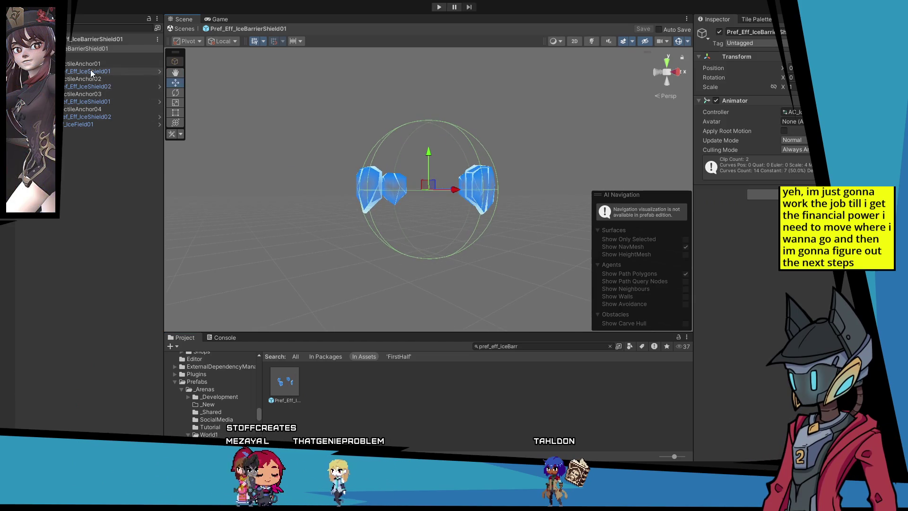
left_click(81, 57)
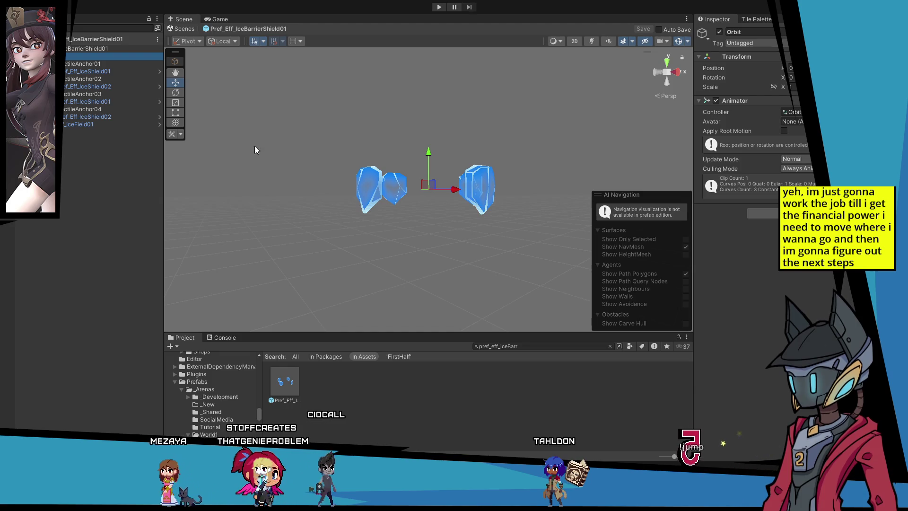
left_click(92, 51)
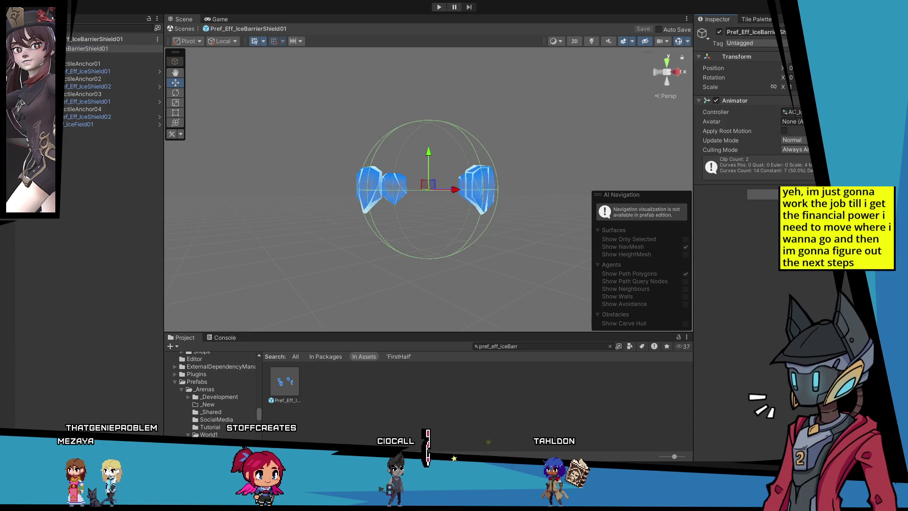
left_click(98, 57)
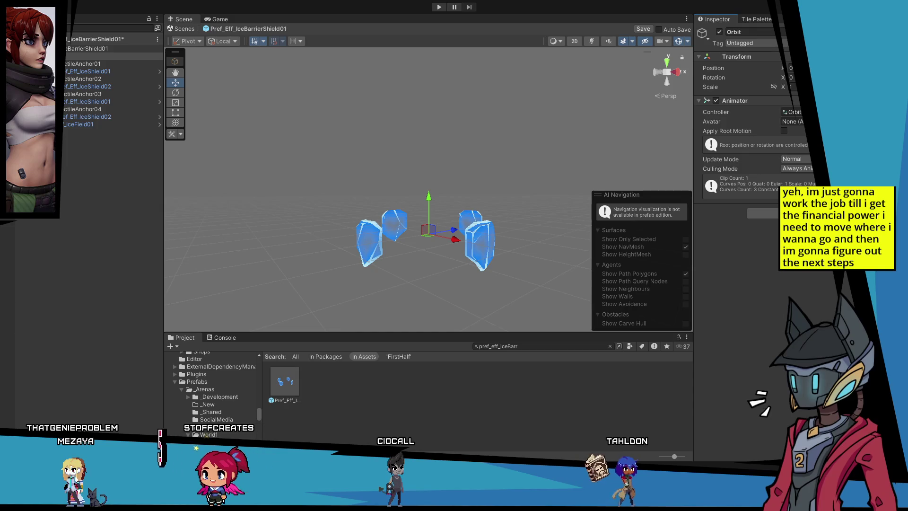
left_click(72, 200)
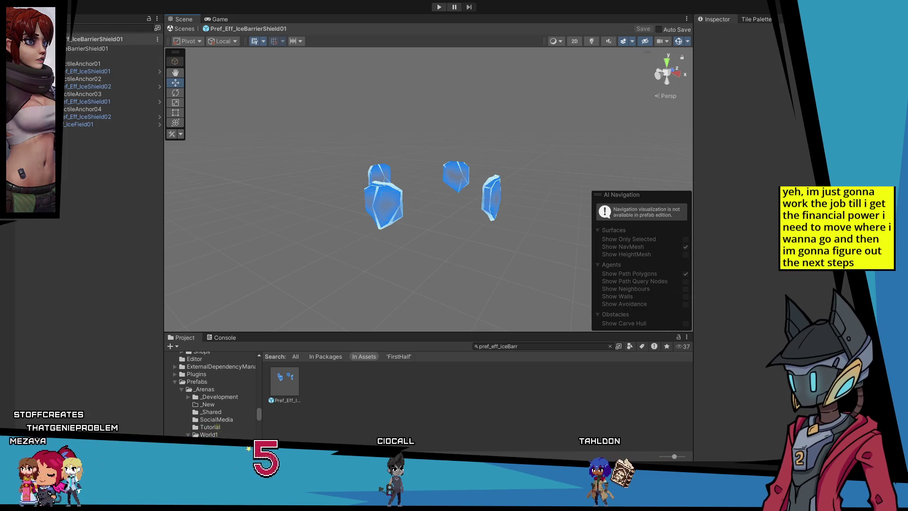
left_click(9, 39)
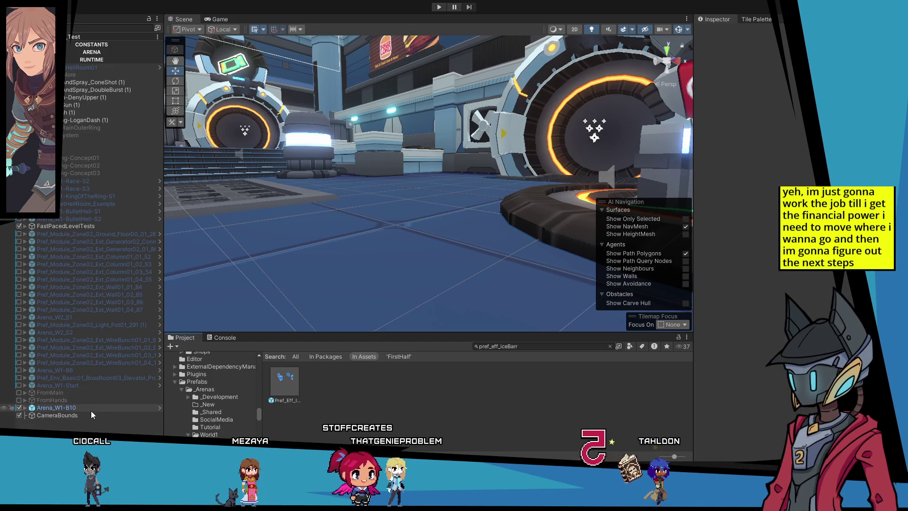
Deactivate Arena_W1-B10's configuration object, select CameraBounds and frame the whole arena.
left_click(25, 407)
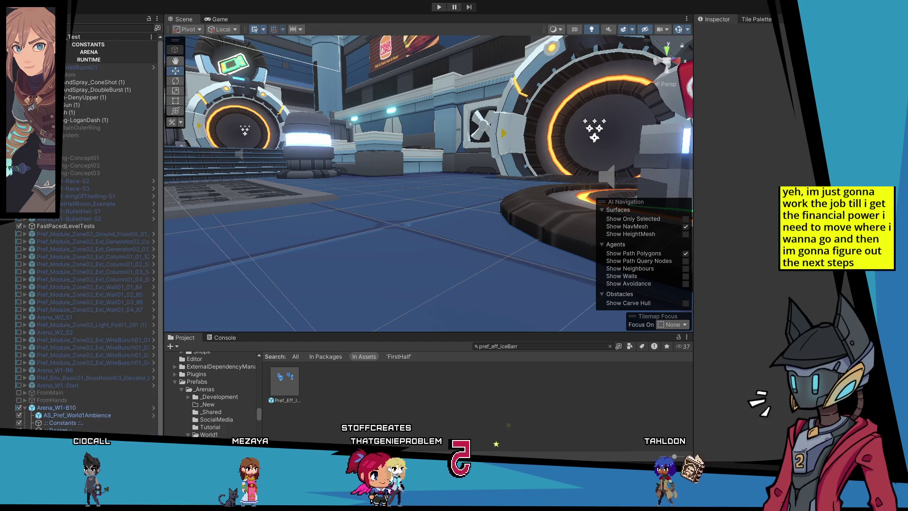
left_click(720, 32)
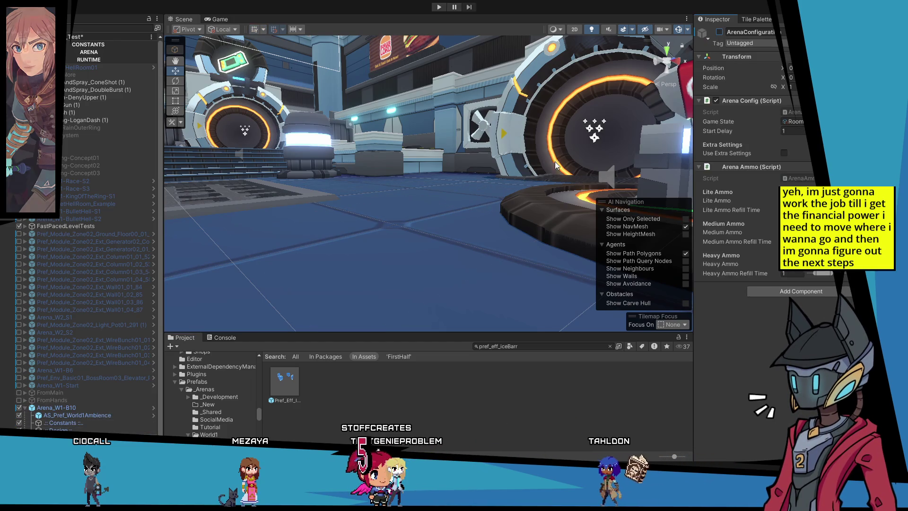
left_click(26, 408)
left_click(56, 416)
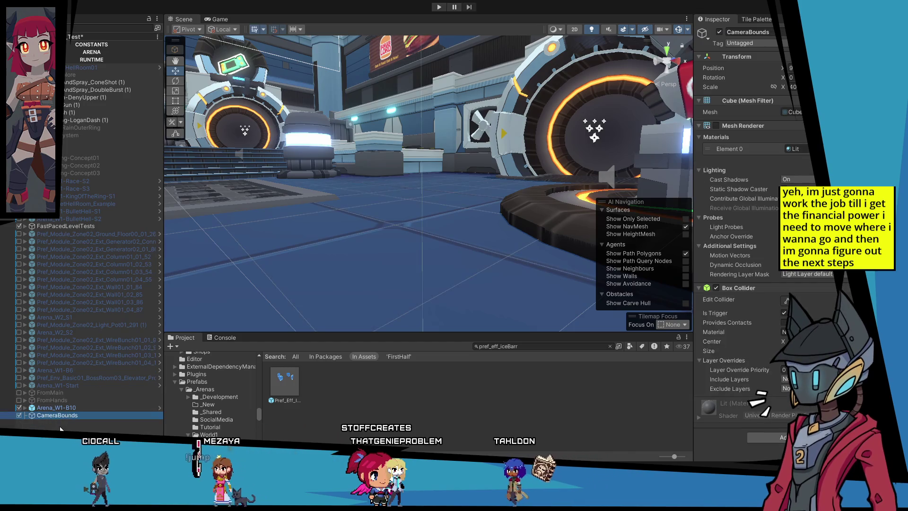
scroll(421, 225, "down", 10)
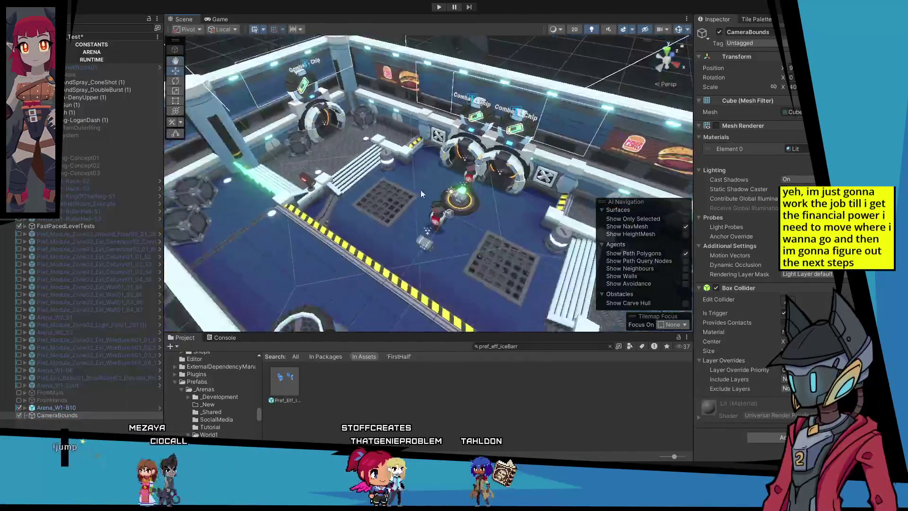
left_click_drag(349, 110, 373, 229)
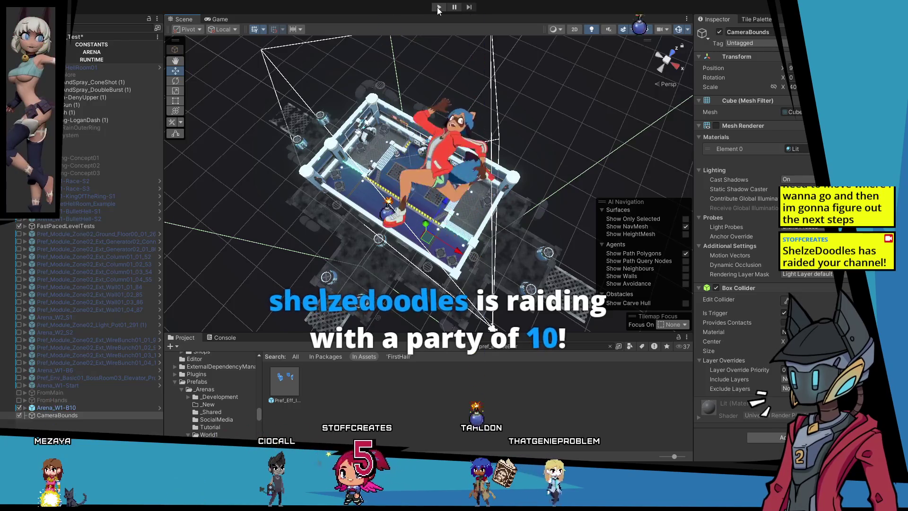
Start the playtest and select CameraBounds while the game runs.
left_click(438, 8)
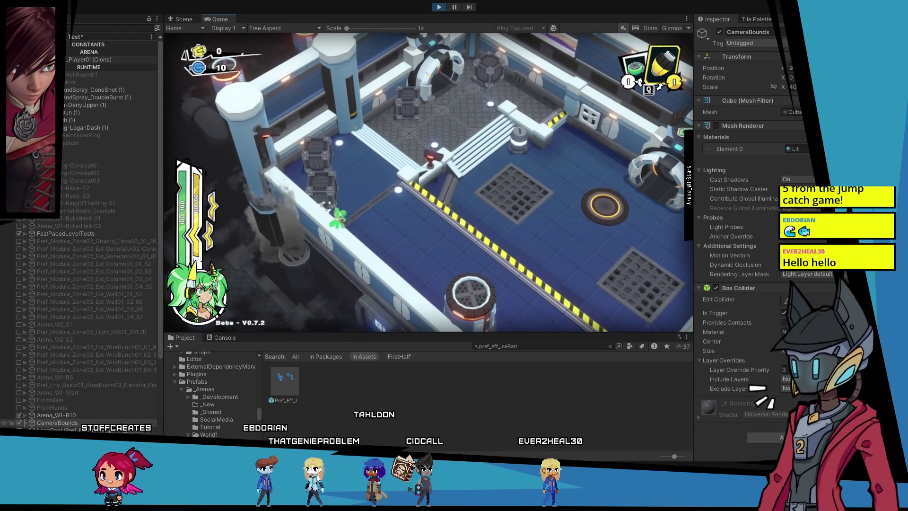
scroll(54, 336, "down", 5)
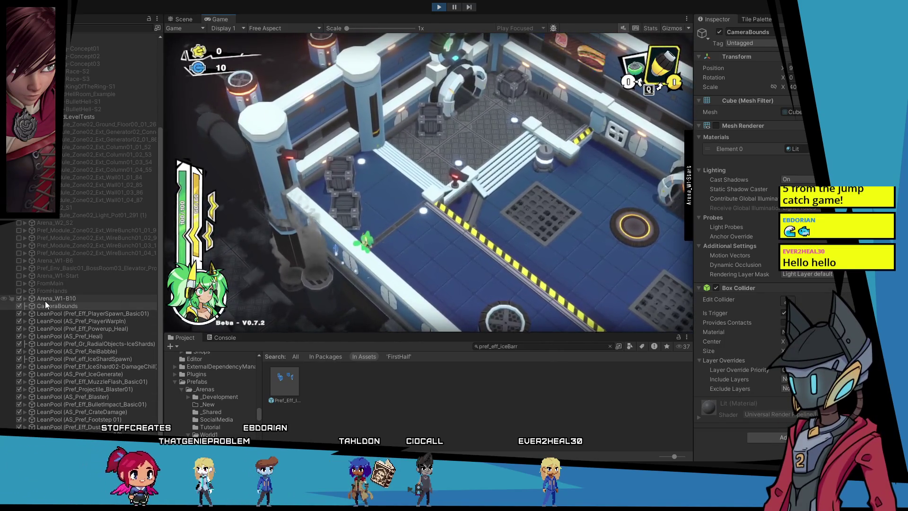
left_click(93, 306)
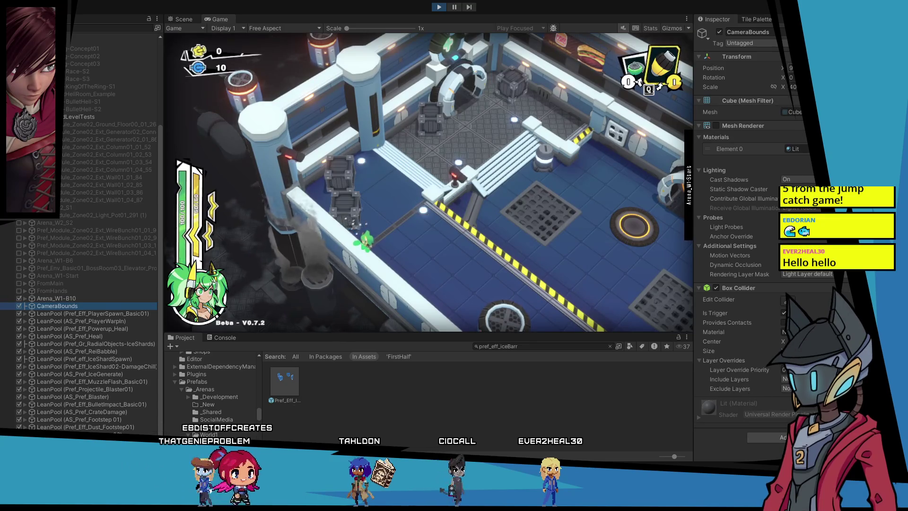
Widen the CameraBounds box to an X scale of 40 during play mode.
left_click(789, 68)
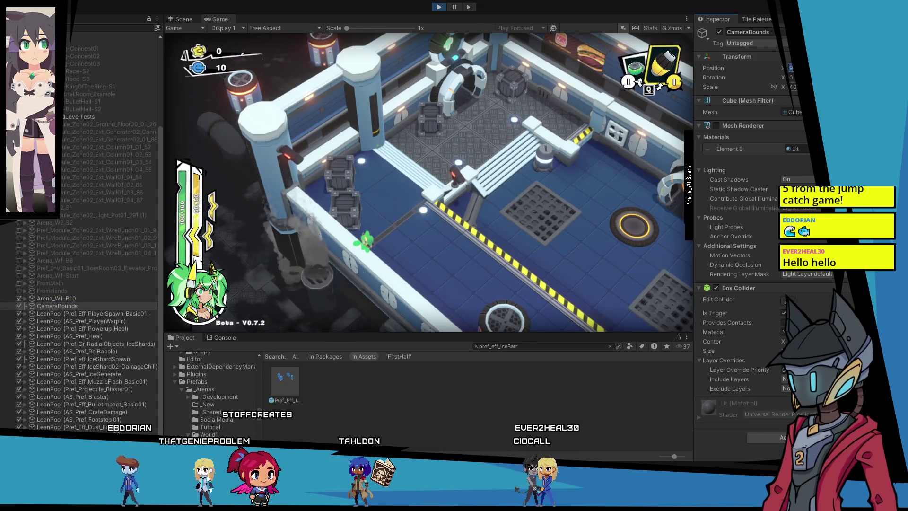
left_click(794, 87)
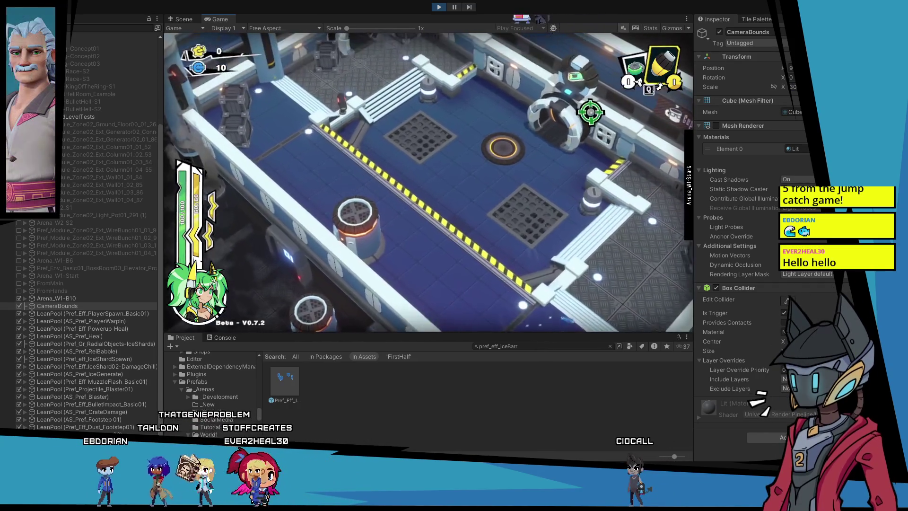
double_click(789, 87)
type("4")
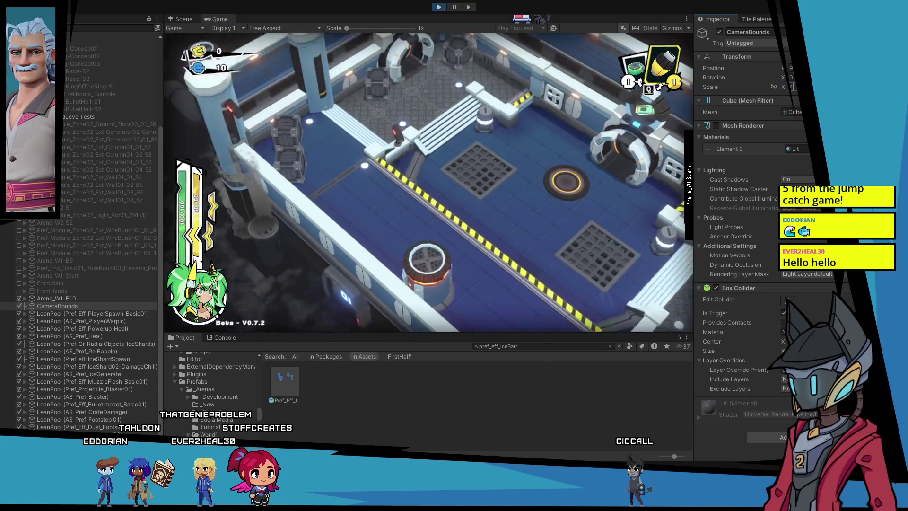
type("0")
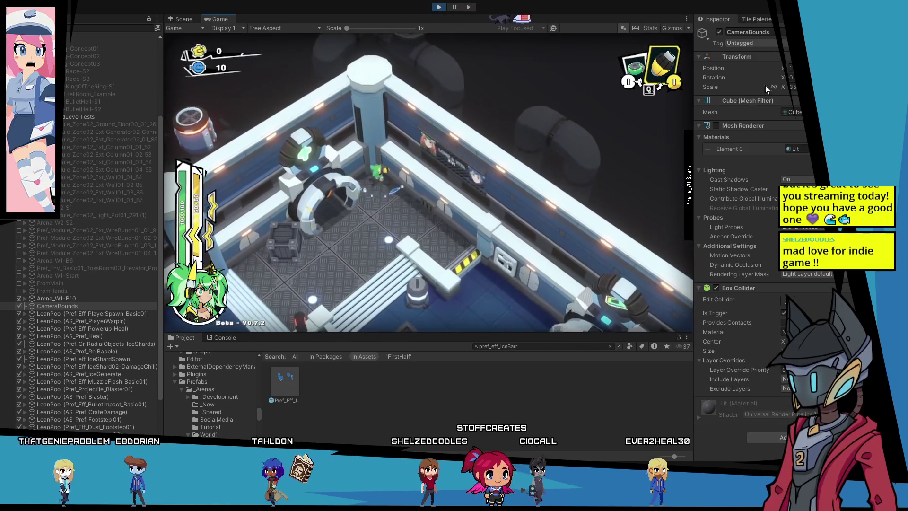
Set the CameraBounds X scale back to 30 while the playtest continues.
double_click(794, 88)
type("30")
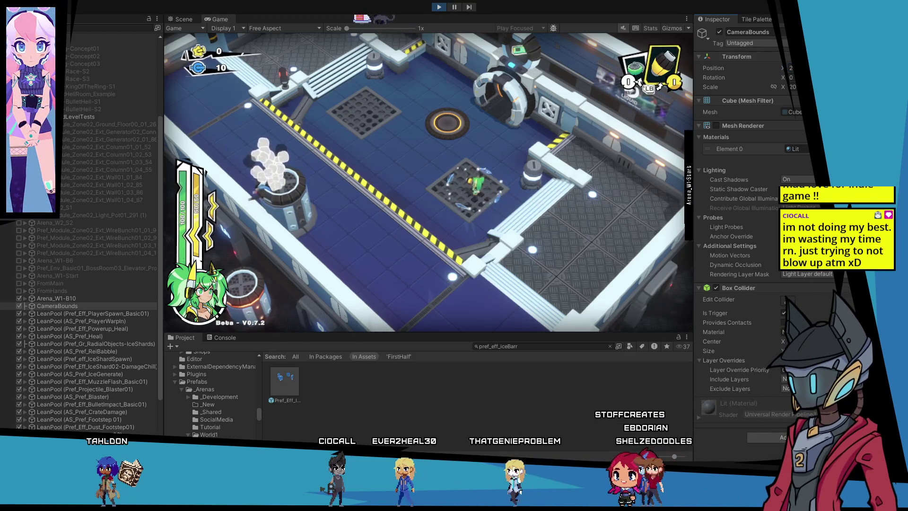
Stop the playtest so the Scene view shows the arena inside CameraBounds.
left_click(436, 7)
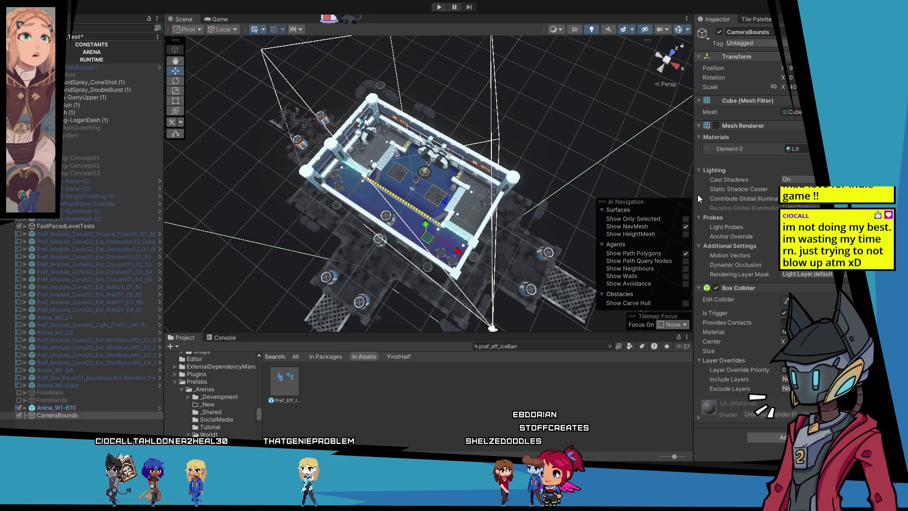
Fit CameraBounds to position X 2 and scale X 20, then save the scene.
key("ctrl+z")
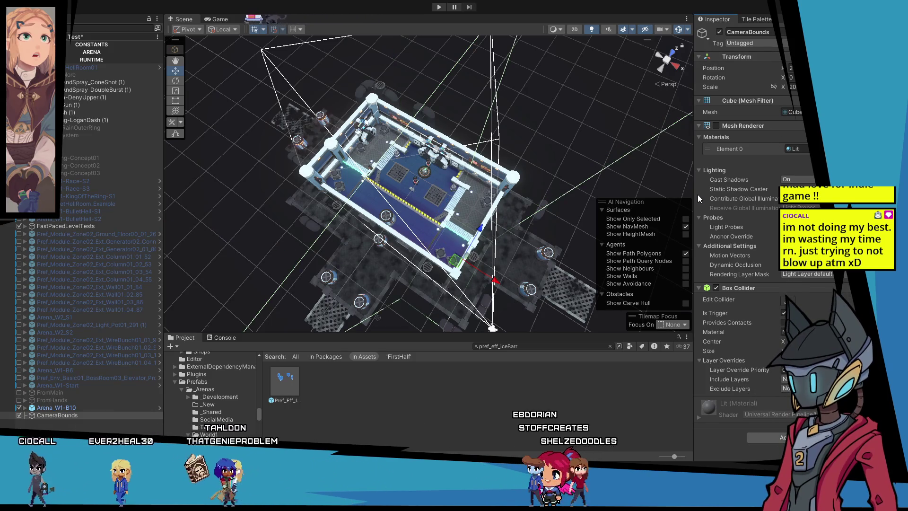
scroll(442, 96, "down", 3)
mouse_move(441, 96)
left_mouse_down()
mouse_move(504, 217)
mouse_move(673, 160)
mouse_move(501, 178)
left_mouse_up()
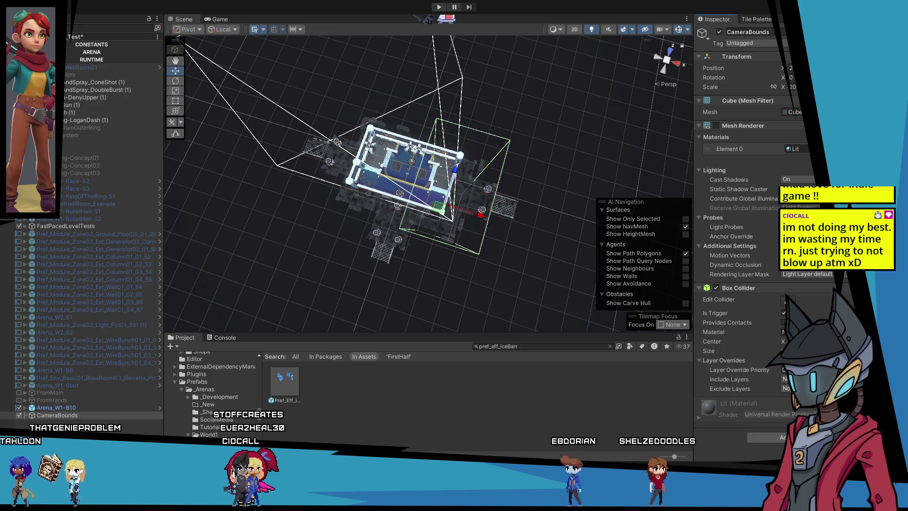
left_click(544, 192)
key("ctrl+s")
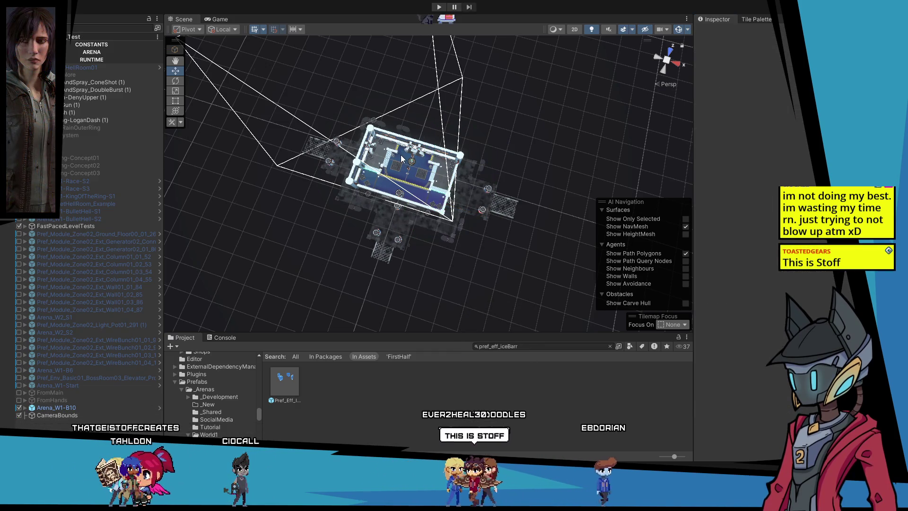
Playtest the arena with the tighter bounds, inspecting CameraBounds while playing, then stop.
left_click(437, 8)
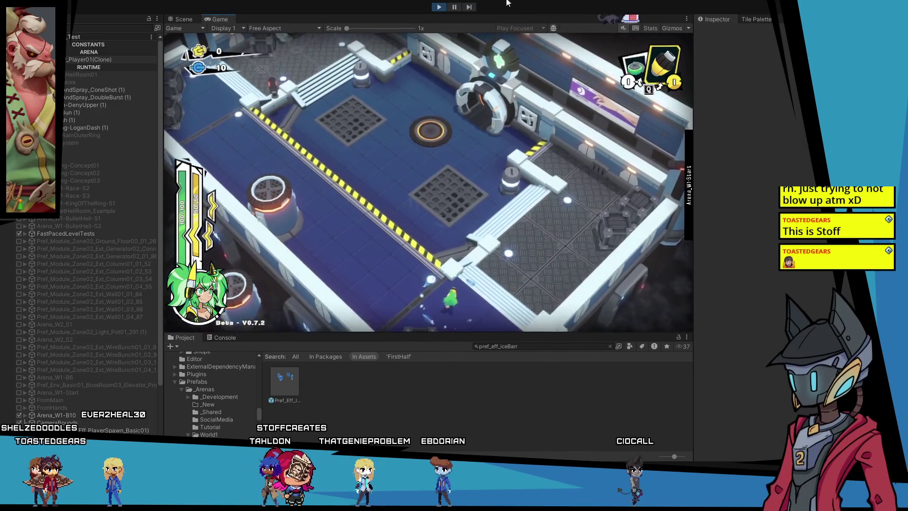
scroll(66, 369, "down", 4)
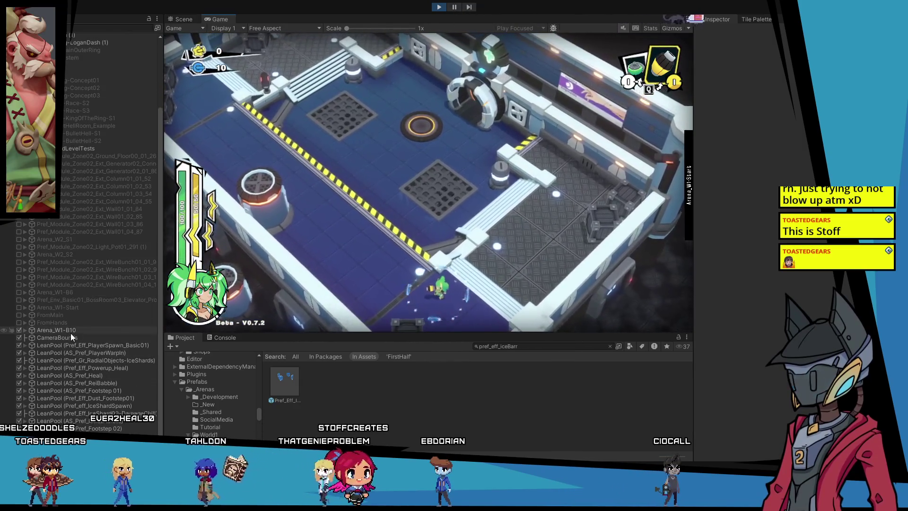
left_click(70, 338)
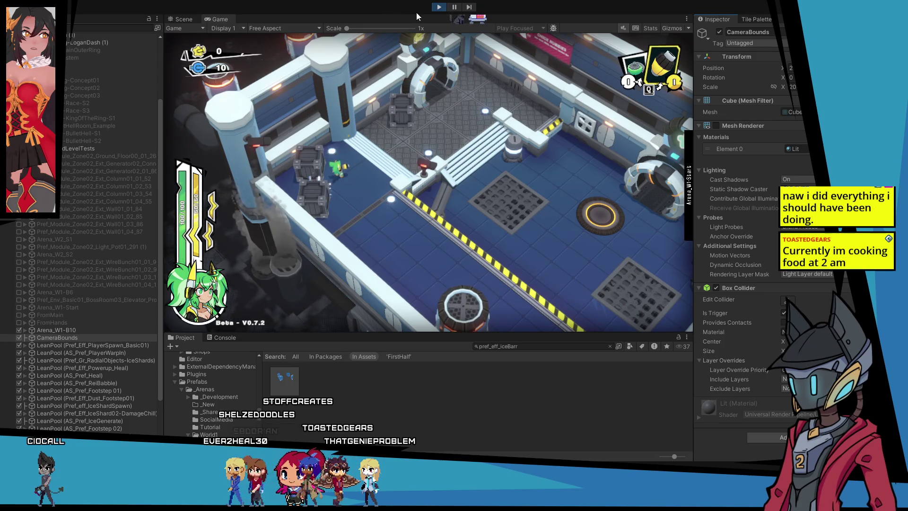
left_click(437, 7)
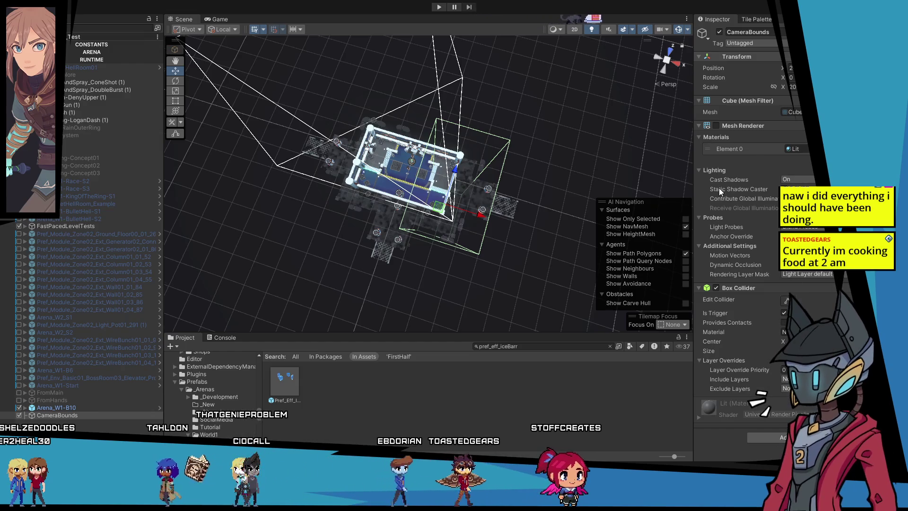
Undo the CameraBounds shift, then expand CONSTANTS and its HUD group in the Hierarchy.
key("ctrl+z")
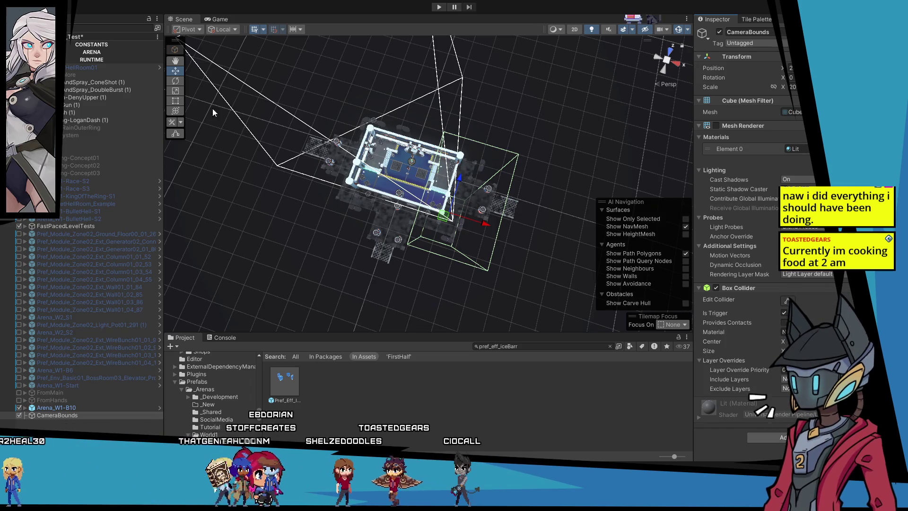
left_click(25, 44)
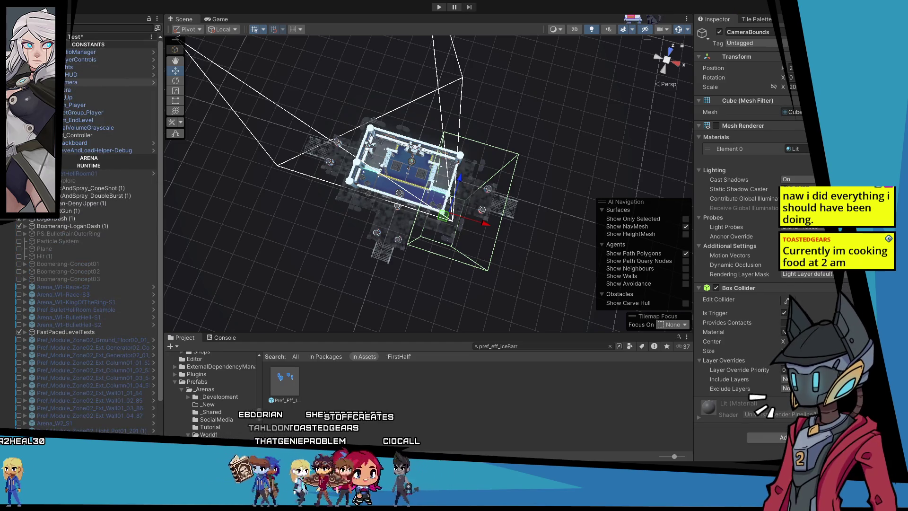
left_click(31, 75)
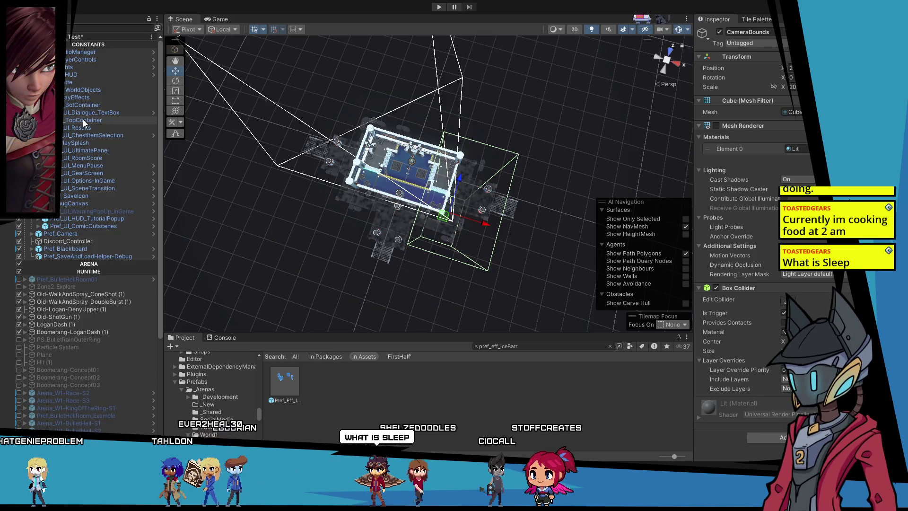
Inspect the dialogue text box and the player object's children in the Hierarchy.
left_click(84, 119)
left_click(91, 115)
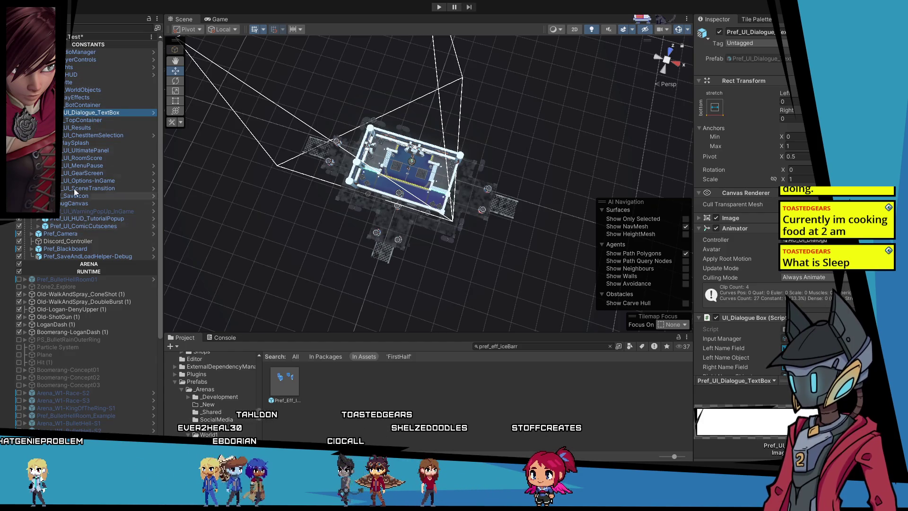
scroll(75, 203, "down", 6)
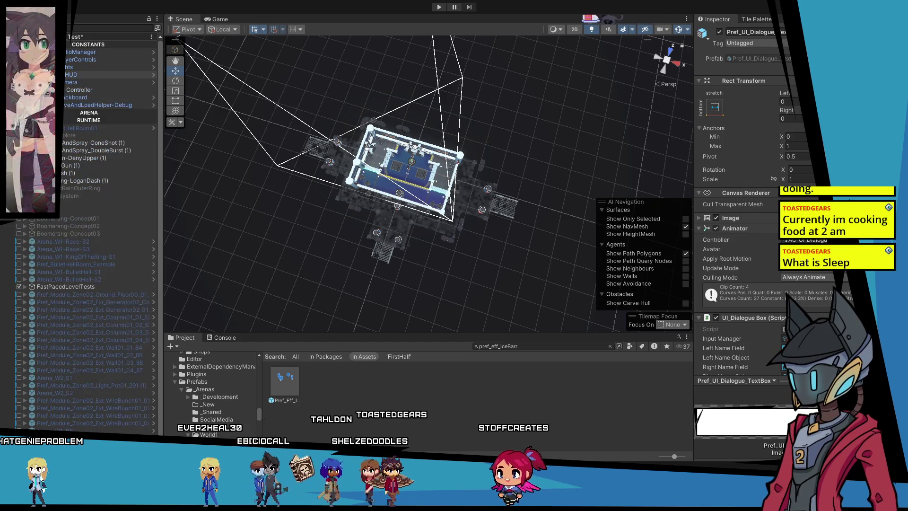
scroll(94, 189, "up", 2)
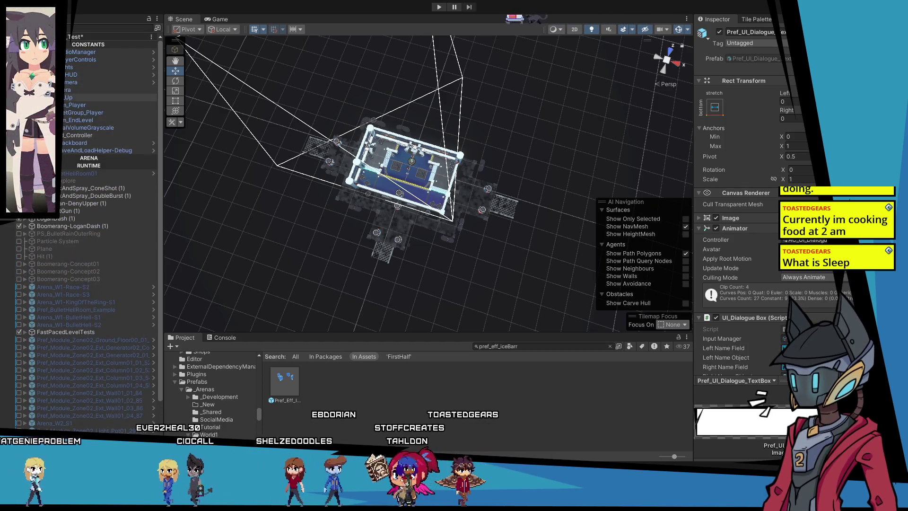
left_click(27, 104)
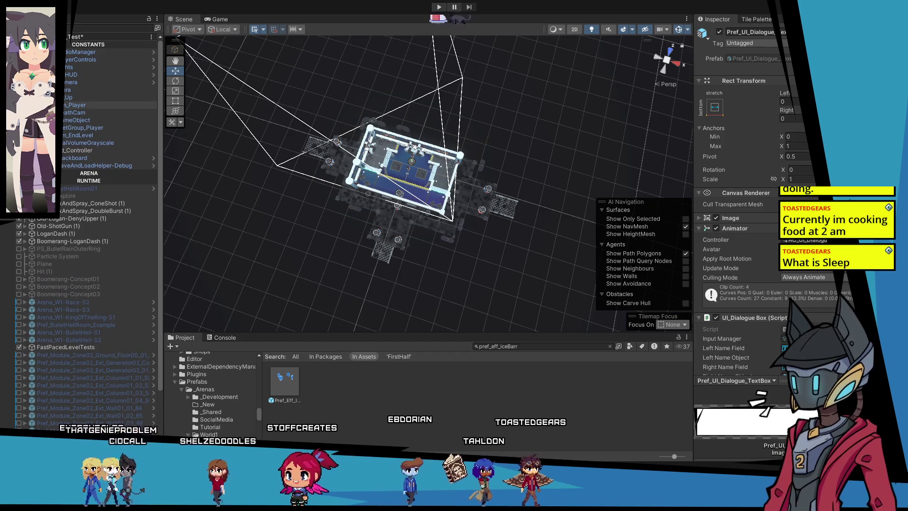
left_click(27, 104)
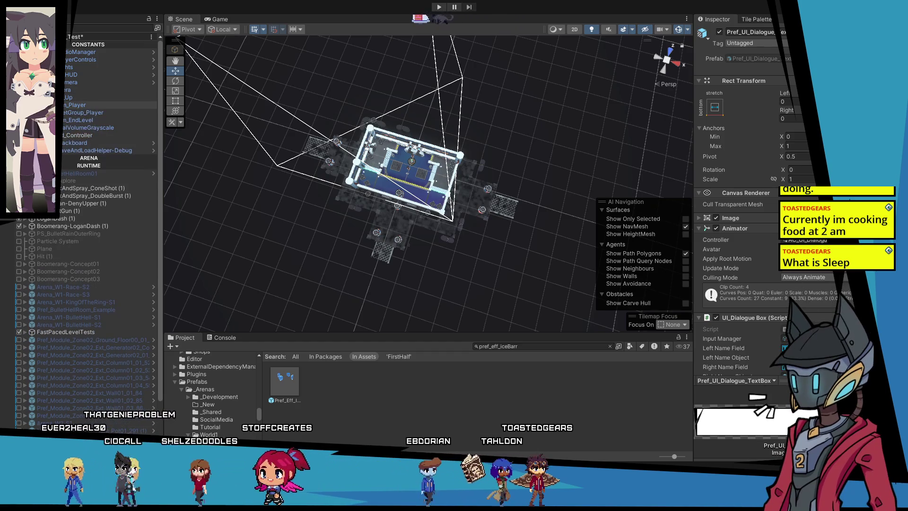
Select VCam_Player and lower its Cinemachine Confiner damping slightly.
left_click(66, 121)
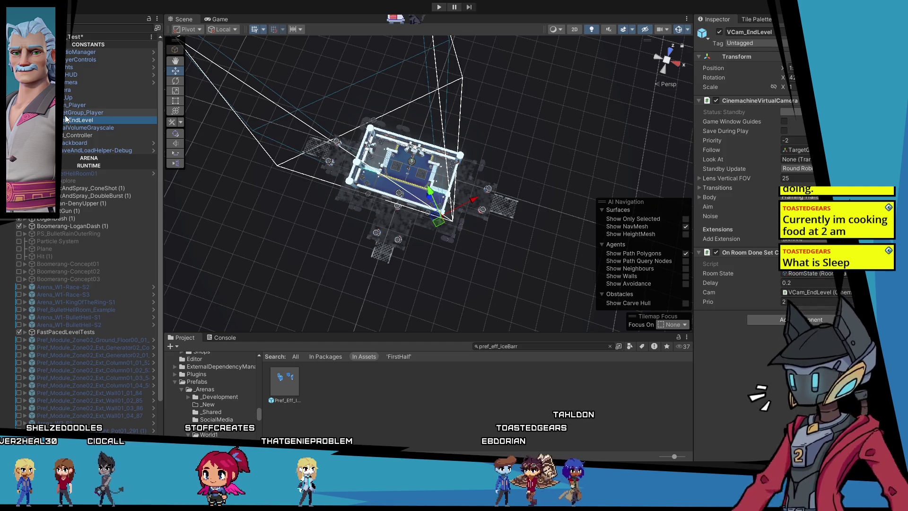
left_click(64, 115)
key("Down")
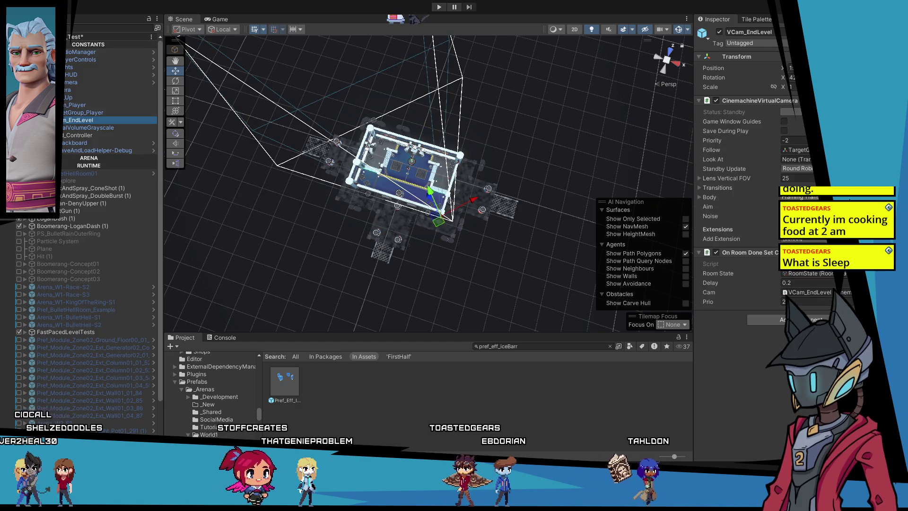
left_click(81, 105)
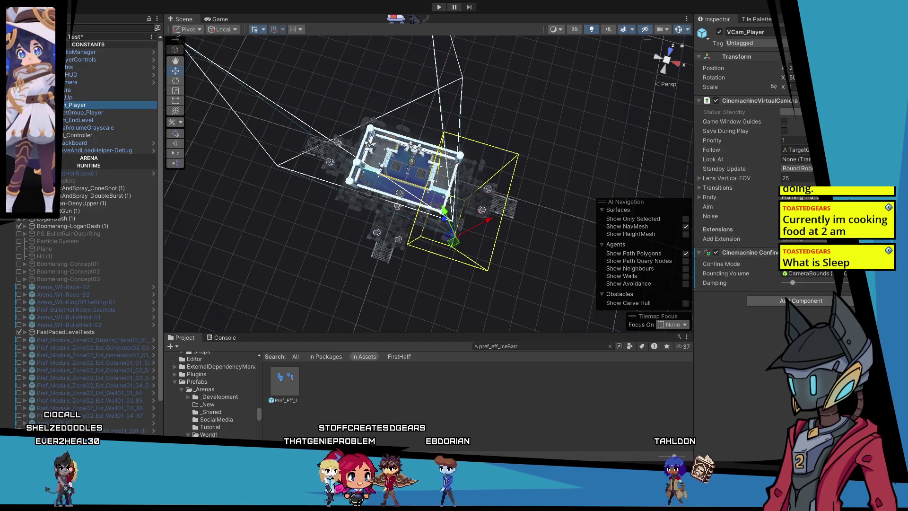
left_click(788, 283)
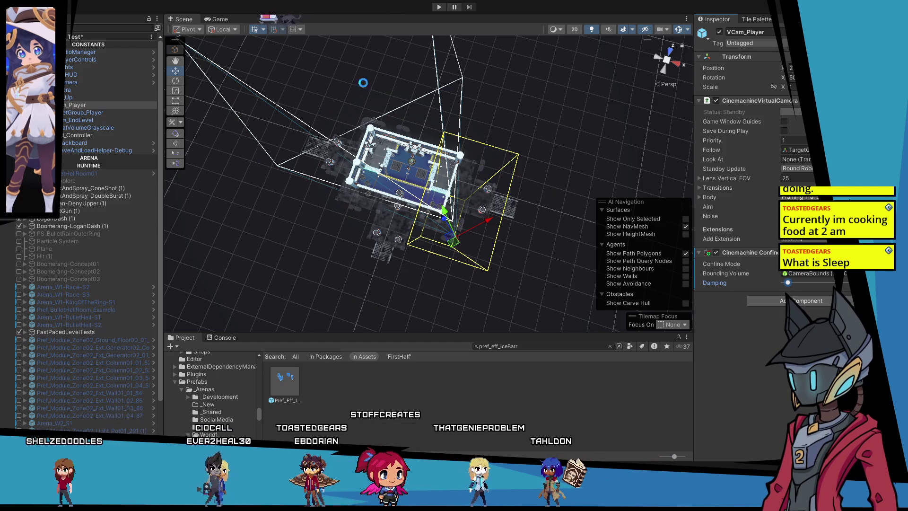
Playtest the level to check the confined VCam_Player camera, then stop.
left_click(434, 8)
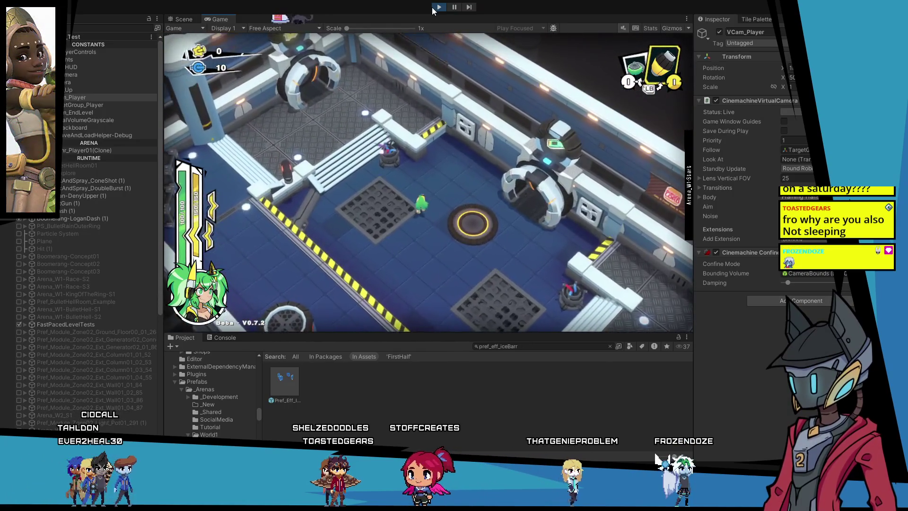
left_click(433, 7)
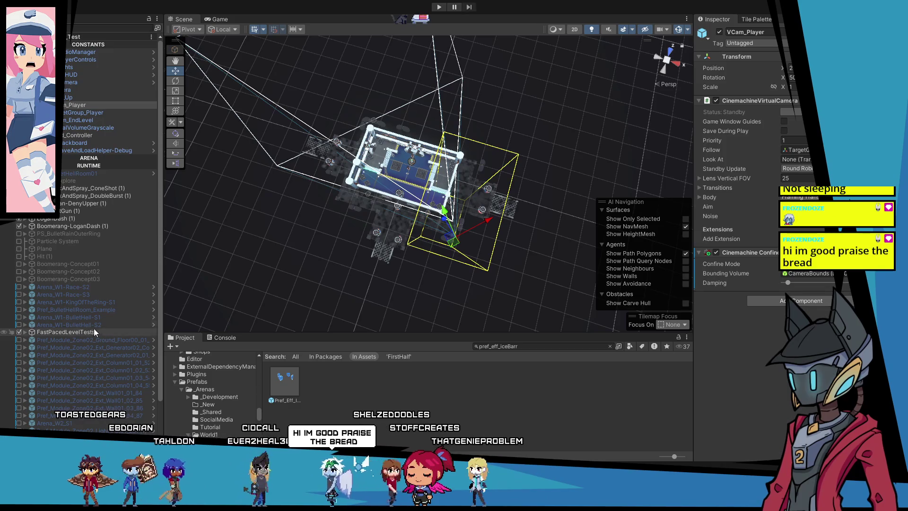
Select the placed Arena_W1-B10 instance and briefly open, then leave, its prefab.
scroll(89, 341, "down", 3)
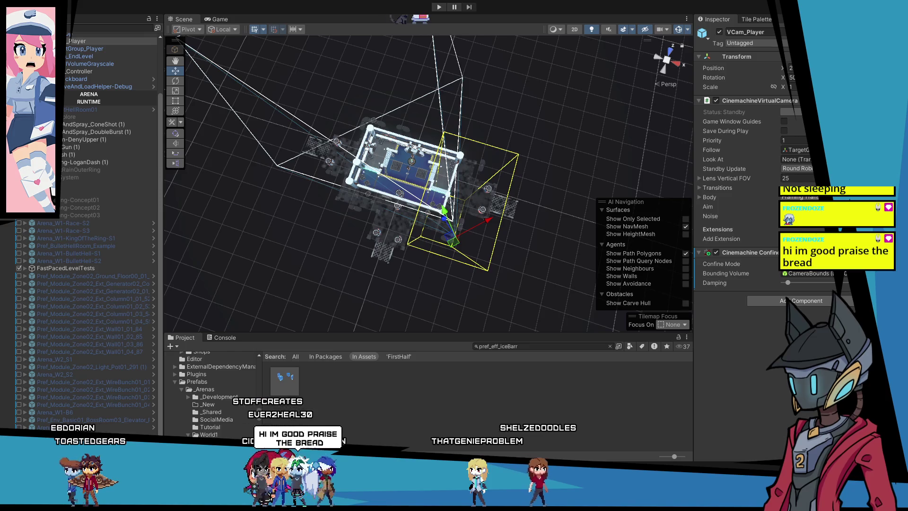
scroll(87, 232, "up", 3)
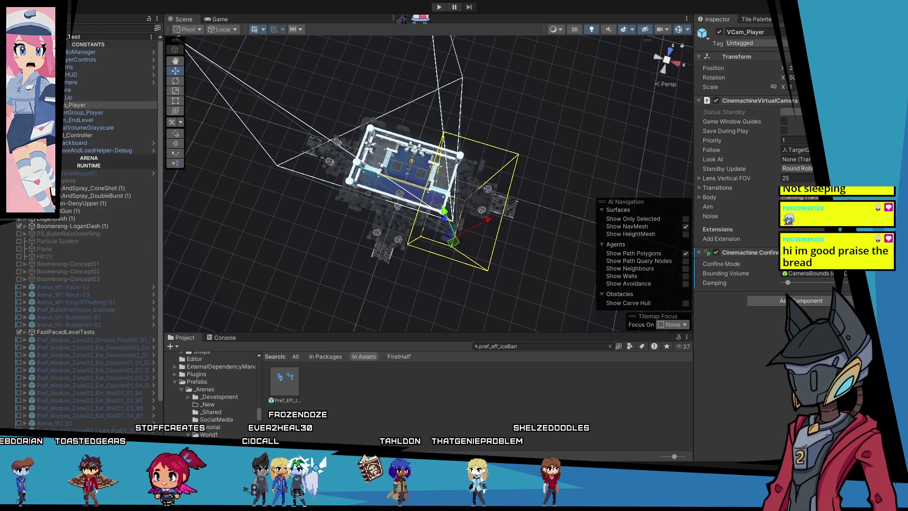
scroll(89, 227, "down", 5)
key("Escape")
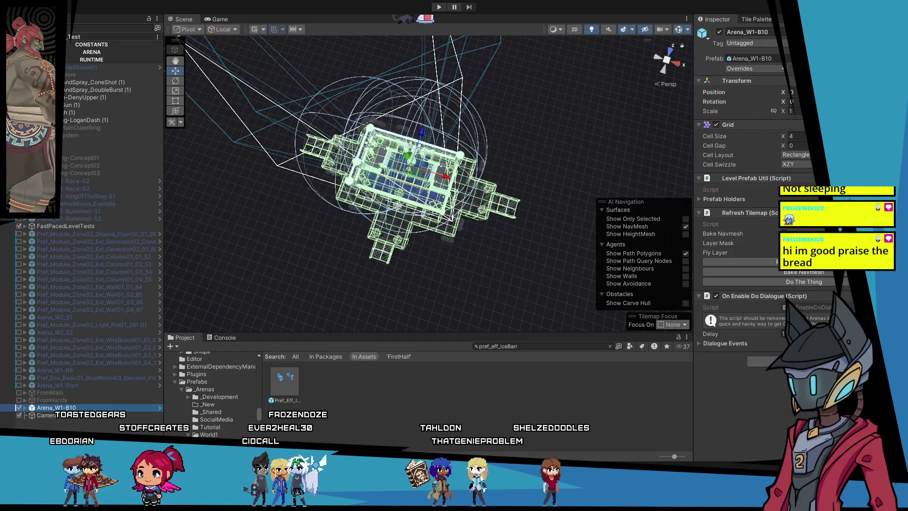
left_click(752, 58)
left_click(310, 386)
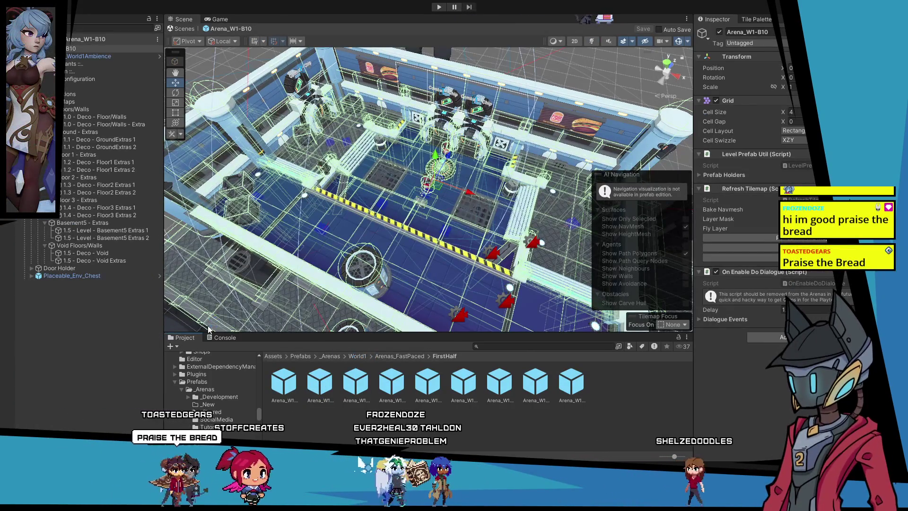
left_click(65, 39)
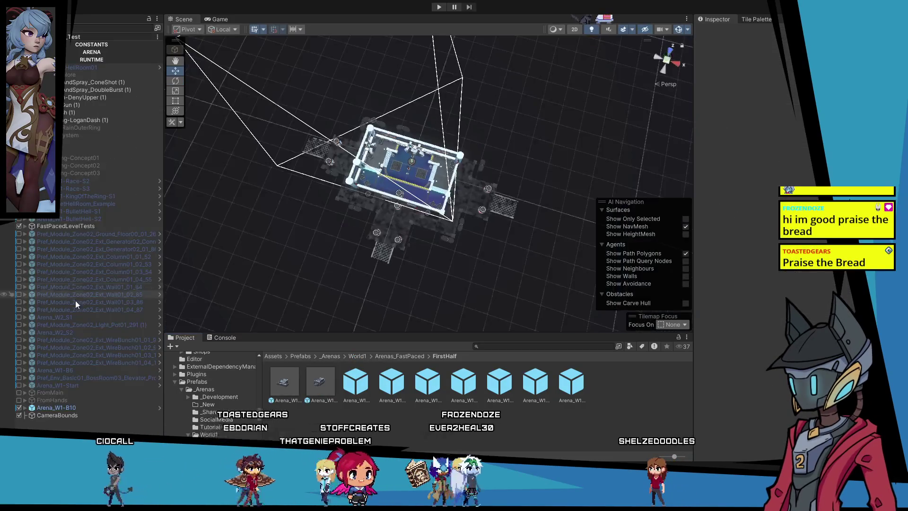
Select CameraBounds in the scene and open the Arena_W1-B10 prefab asset for editing.
left_click(63, 415)
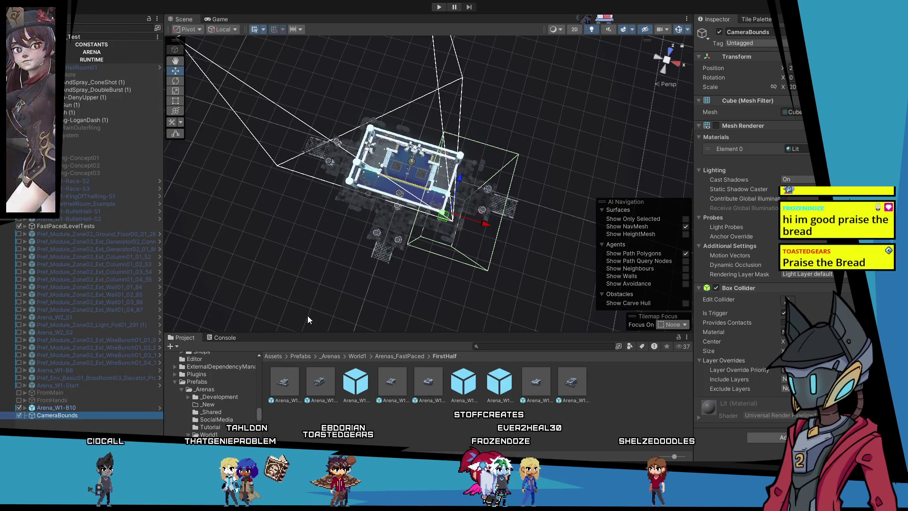
left_click(319, 380)
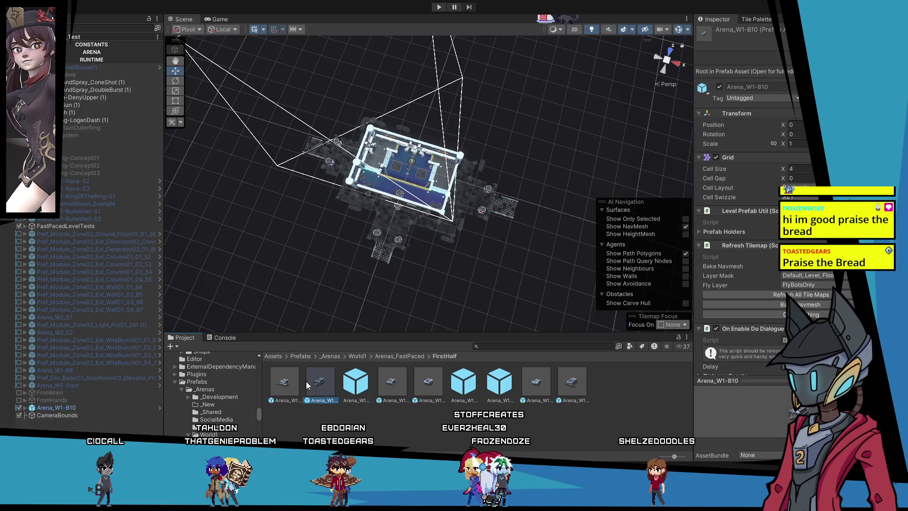
double_click(310, 380)
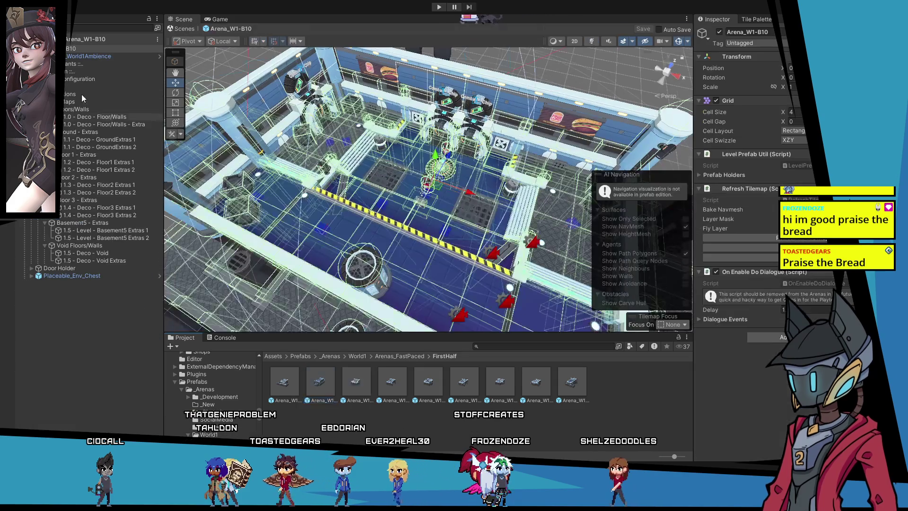
Paste CameraBounds into Arena_W1-B10, save the prefab, and return to the test scene.
key("ctrl+v")
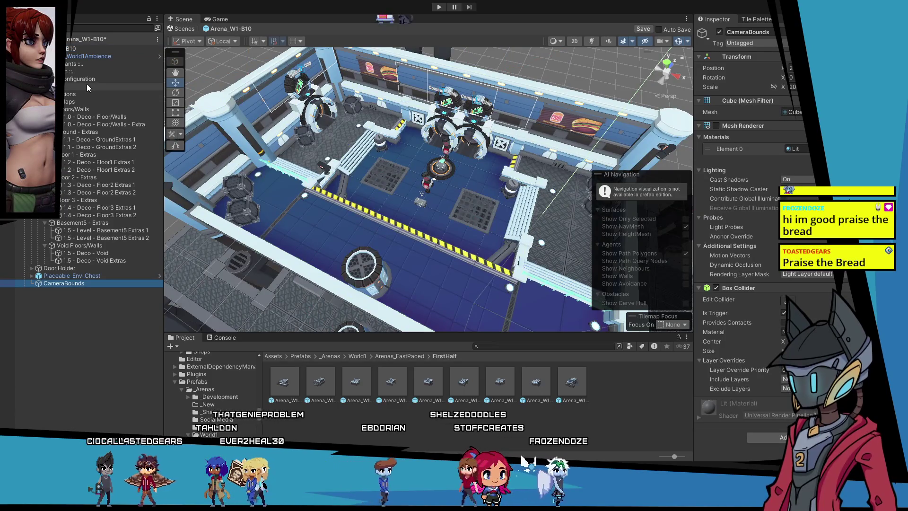
key("f")
left_click_drag(302, 227, 352, 242)
left_click(109, 369)
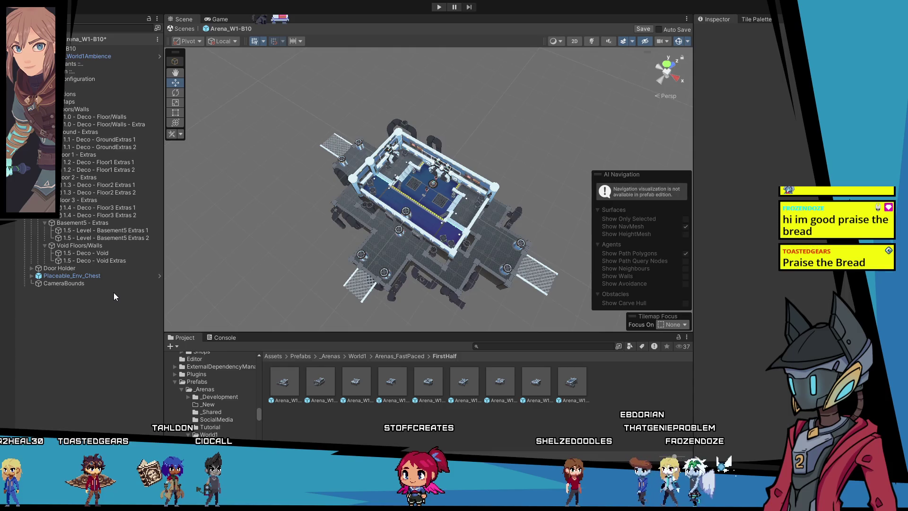
left_click(644, 29)
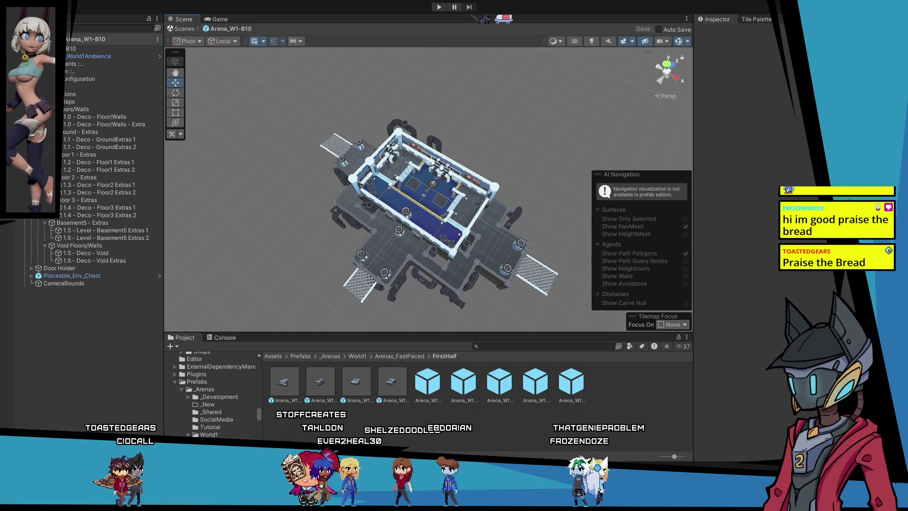
left_click(61, 39)
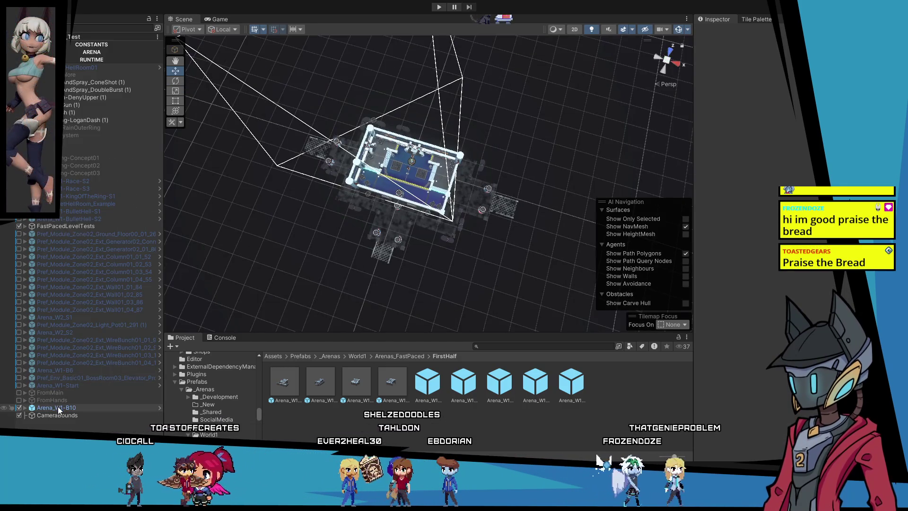
Replace the Arena_W1-B10 instance in the scene with the Arena_W1-BS2 prefab.
left_click(57, 408)
key("Delete")
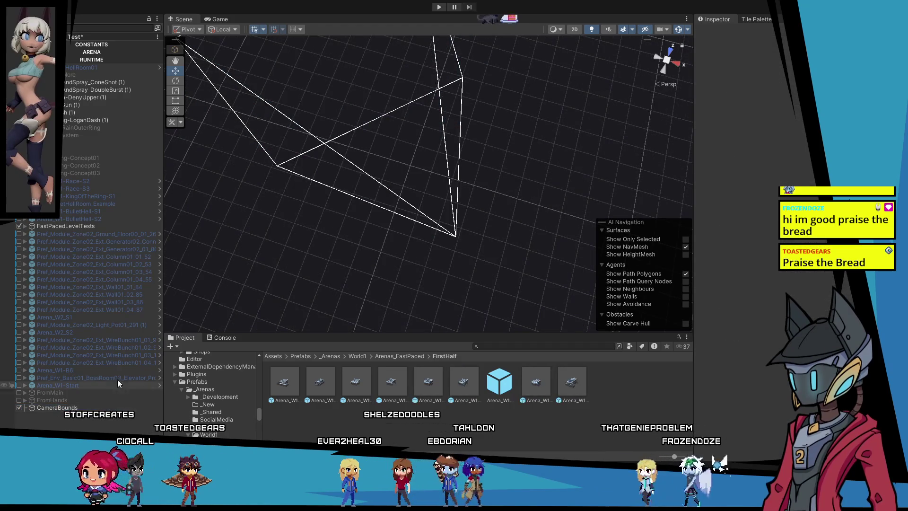
left_click(350, 383)
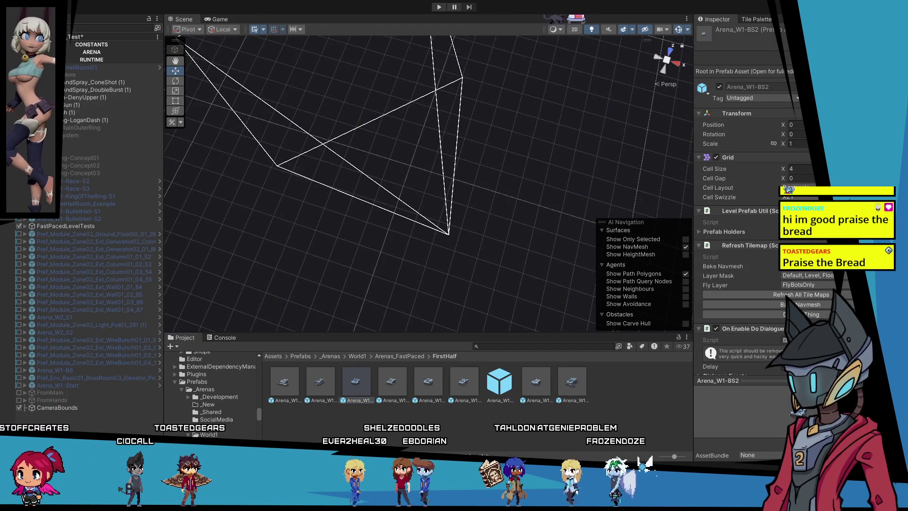
left_click_drag(350, 383, 52, 414)
Frame and orbit close around Arena_W1-BS2, clear the selection, and open it in Prefab Mode.
key("f")
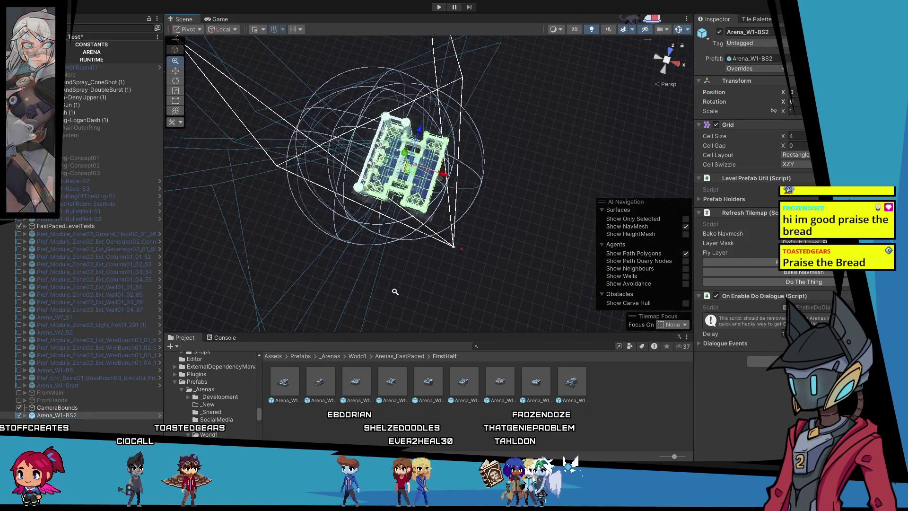
scroll(363, 136, "up", 5)
left_click_drag(363, 135, 472, 174)
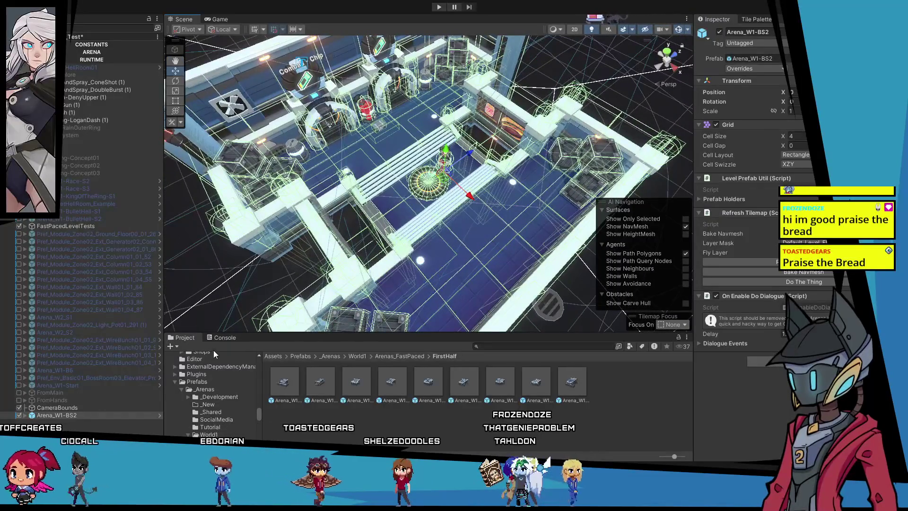
key("shift+d")
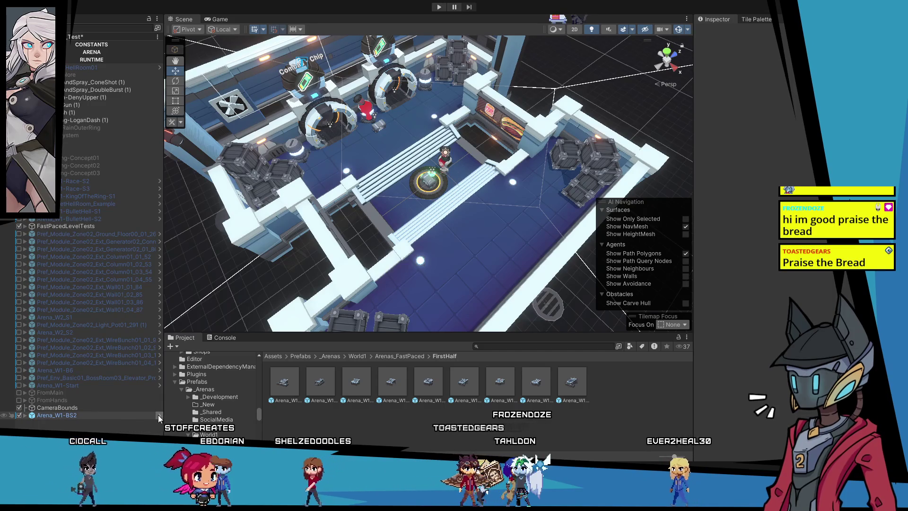
double_click(368, 378)
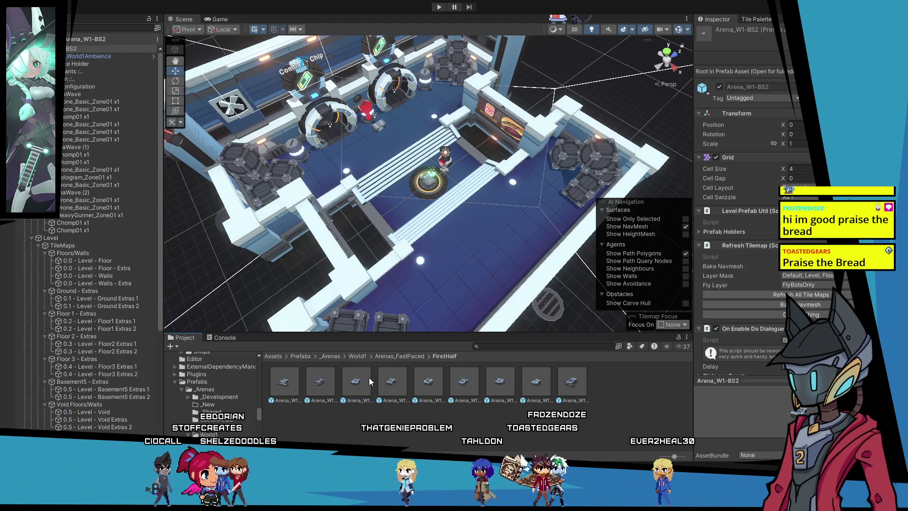
Review the HeavyGunner, Hologram, Chomp01 and Drone_Basic spawn points, then exit Prefab Mode.
scroll(335, 219, "up", 1)
scroll(336, 219, "up", 3)
left_click_drag(336, 218, 250, 261)
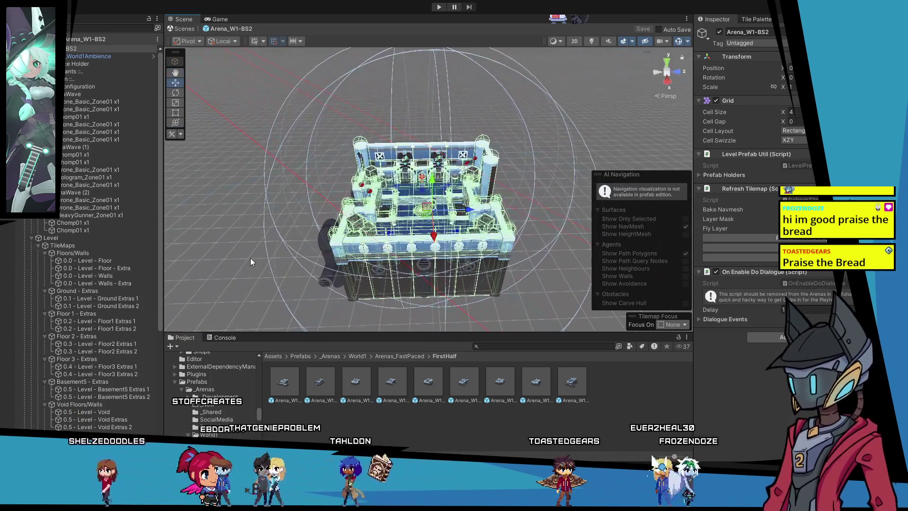
left_click(87, 216)
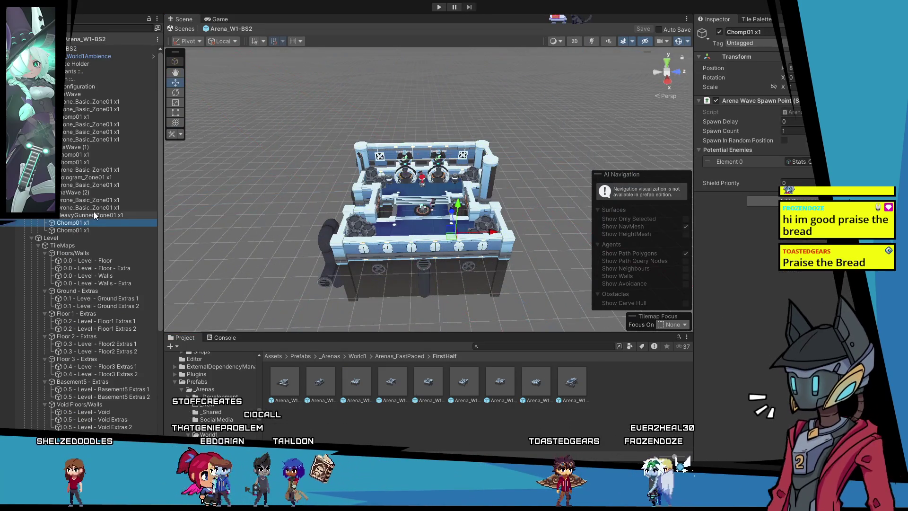
left_click(99, 178)
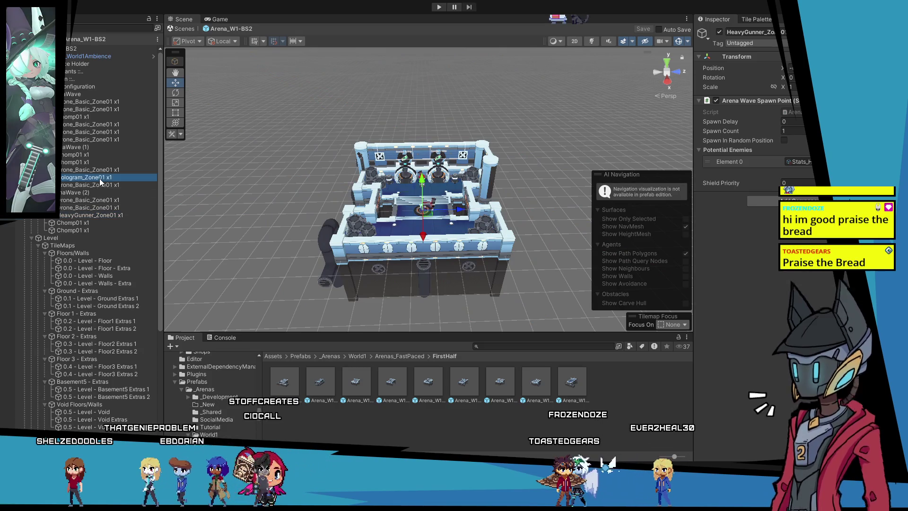
left_click(107, 117)
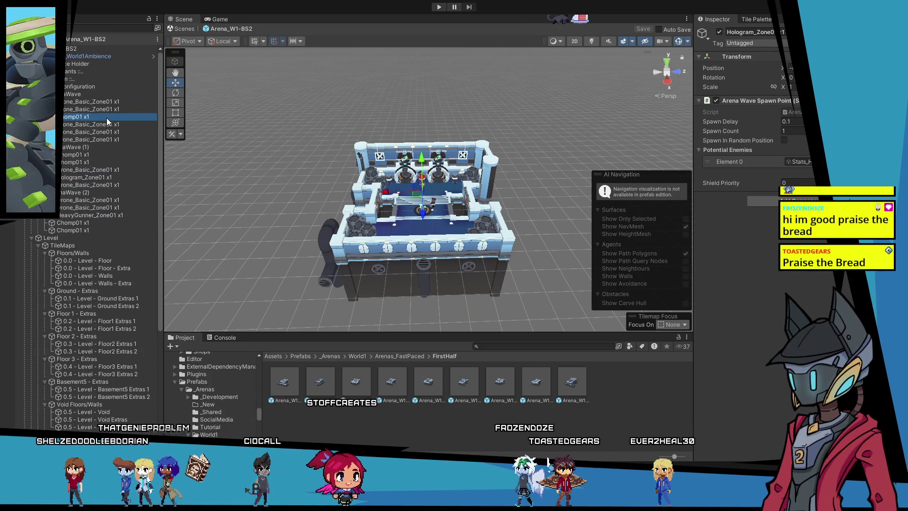
left_click(115, 170)
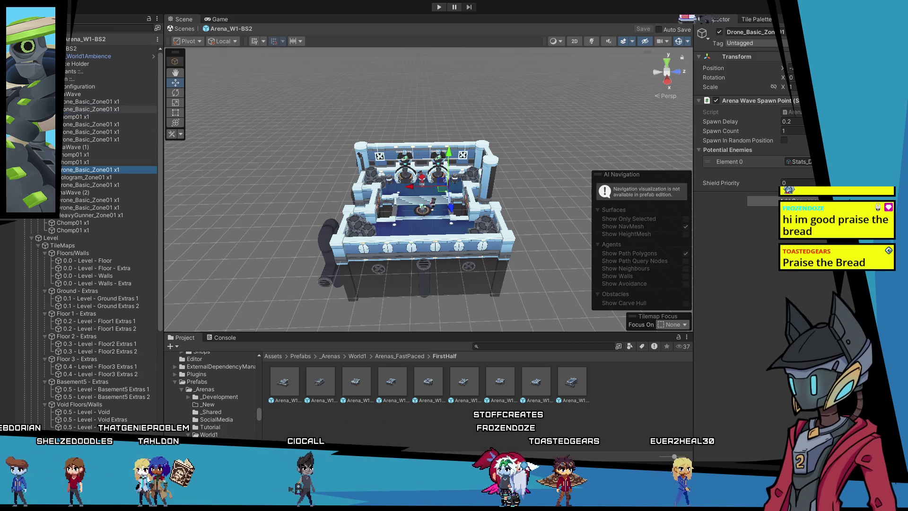
left_click(59, 39)
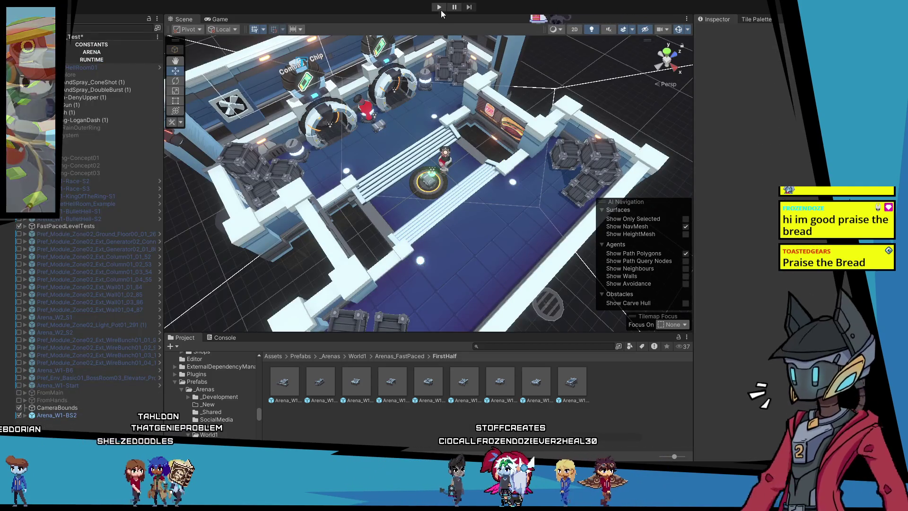
left_click(439, 7)
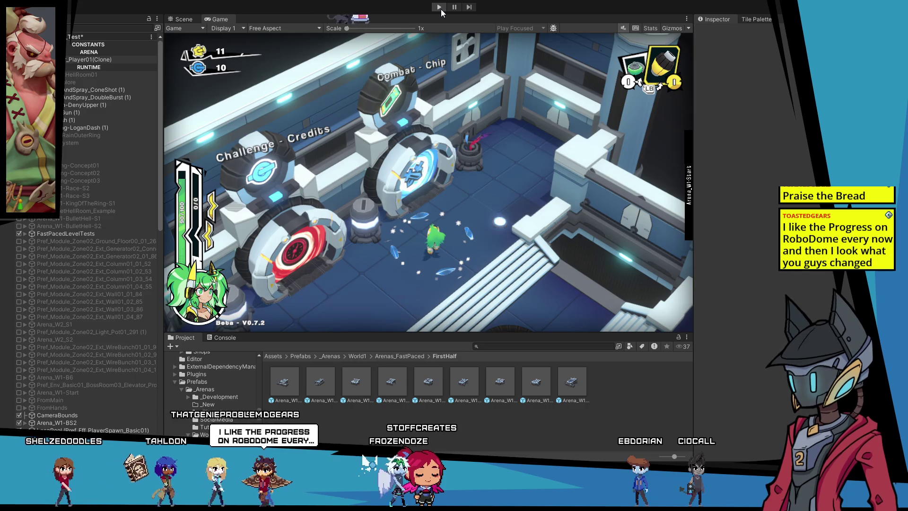
left_click(441, 9)
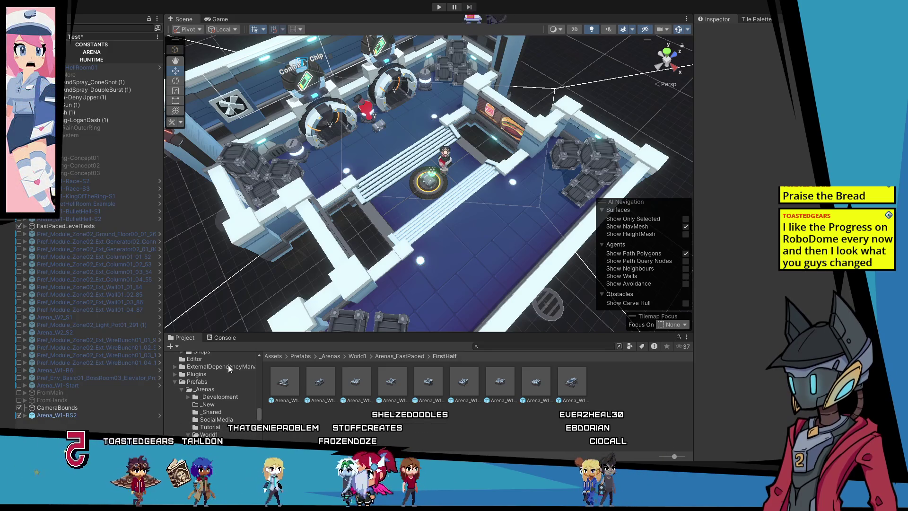
scroll(248, 228, "up", 5)
scroll(420, 240, "up", 5)
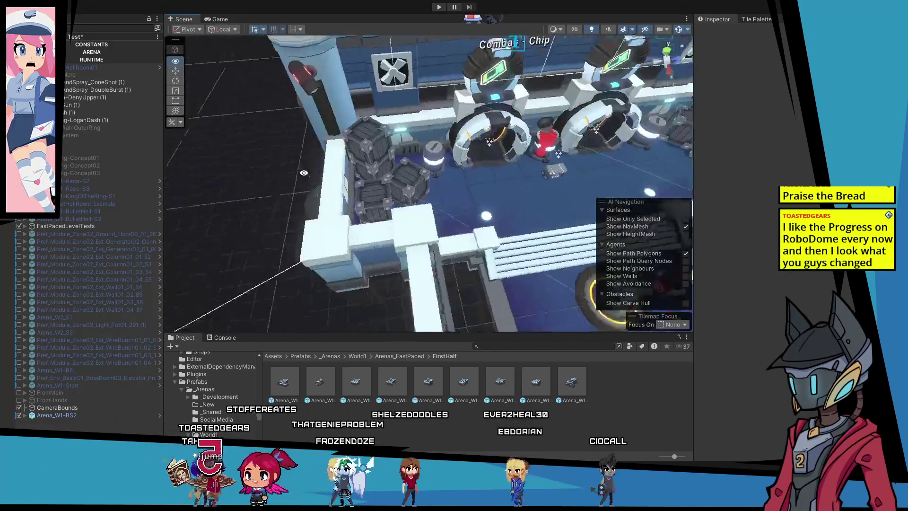
mouse_move(420, 240)
left_mouse_down()
mouse_move(419, 159)
mouse_move(430, 144)
mouse_move(433, 187)
mouse_move(367, 162)
mouse_move(374, 144)
mouse_move(413, 167)
mouse_move(364, 108)
mouse_move(448, 190)
mouse_move(432, 229)
mouse_move(450, 184)
mouse_move(333, 261)
mouse_move(469, 227)
mouse_move(442, 208)
mouse_move(440, 231)
mouse_move(428, 222)
mouse_move(447, 271)
mouse_move(332, 144)
mouse_move(374, 180)
mouse_move(440, 193)
mouse_move(457, 248)
mouse_move(487, 264)
mouse_move(426, 223)
mouse_move(414, 229)
mouse_move(376, 212)
mouse_move(388, 214)
mouse_move(359, 217)
left_mouse_up()
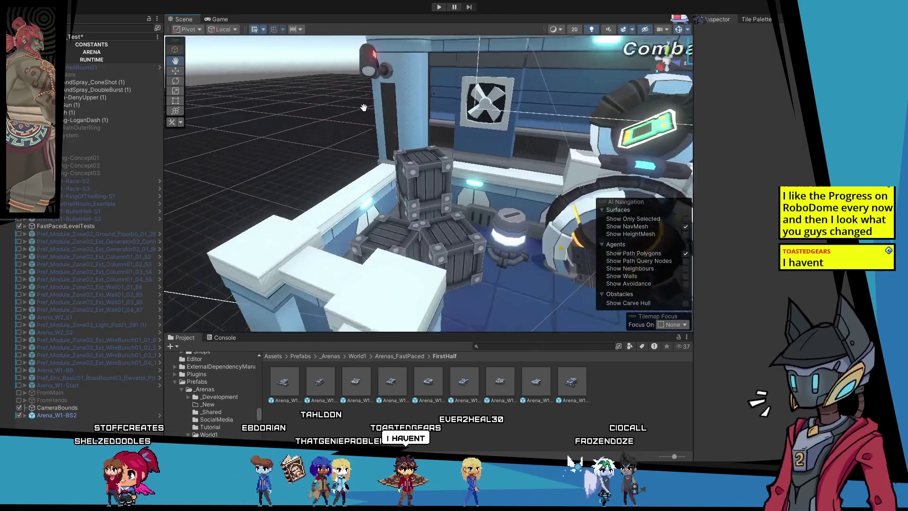
scroll(369, 111, "up", 5)
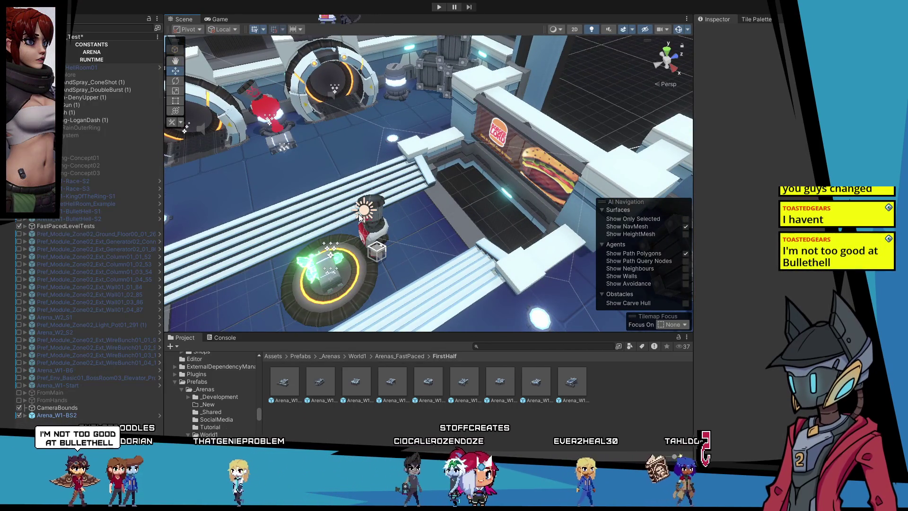
mouse_move(359, 217)
left_mouse_down()
mouse_move(383, 165)
mouse_move(407, 180)
mouse_move(311, 157)
left_mouse_up()
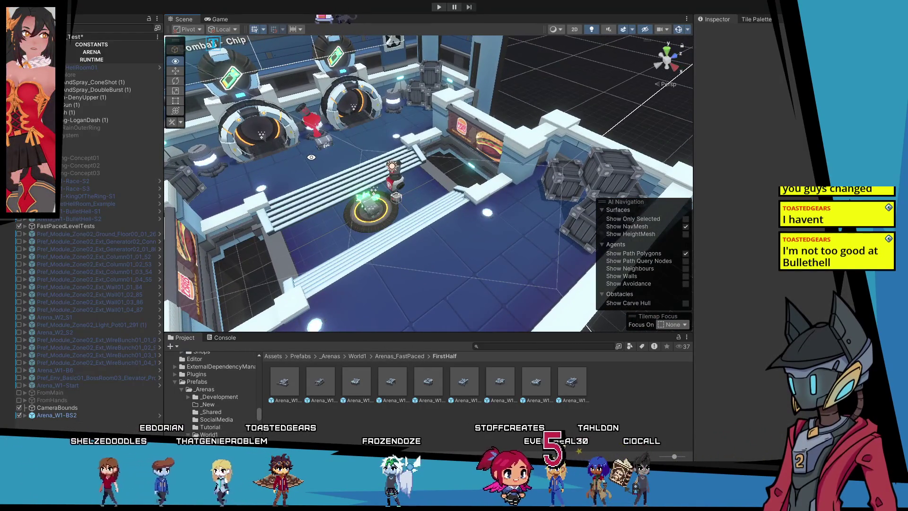
mouse_move(311, 157)
left_mouse_down()
mouse_move(353, 192)
mouse_move(411, 159)
mouse_move(383, 196)
mouse_move(384, 171)
mouse_move(441, 257)
mouse_move(488, 282)
mouse_move(416, 328)
left_mouse_up()
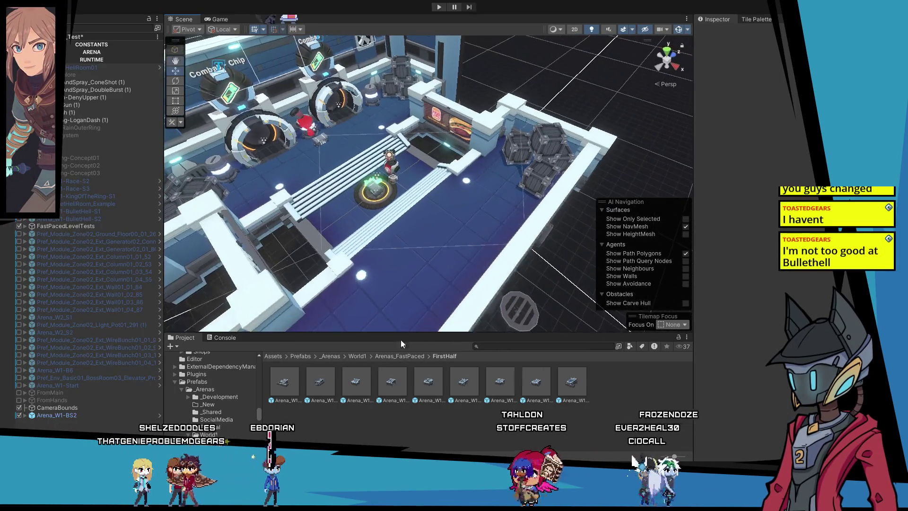
Select and frame CameraBounds, orbiting toward a top-down view of the arena.
left_click(537, 384)
left_click(572, 384)
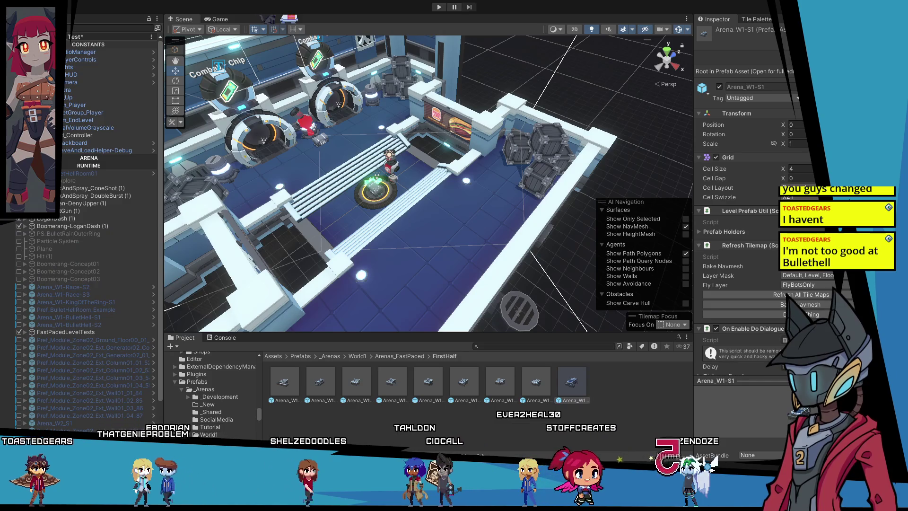
left_click(411, 421)
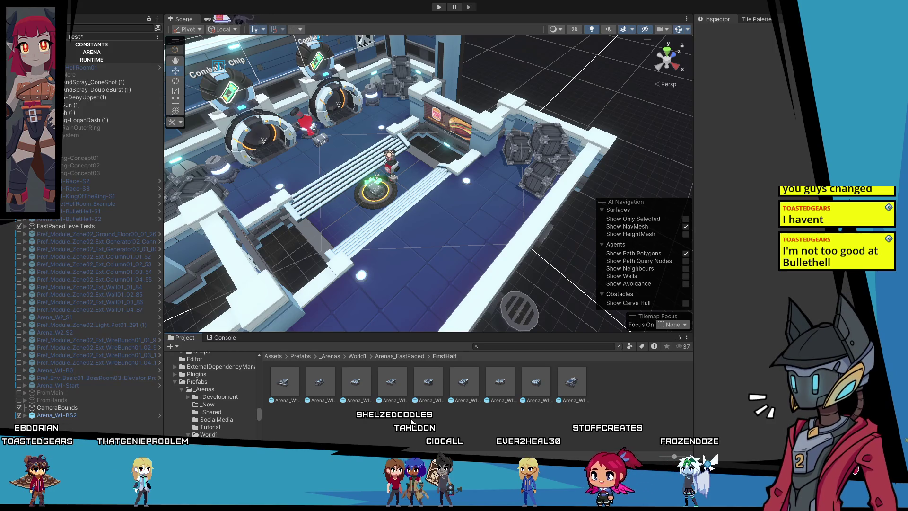
left_click(77, 406)
key("f")
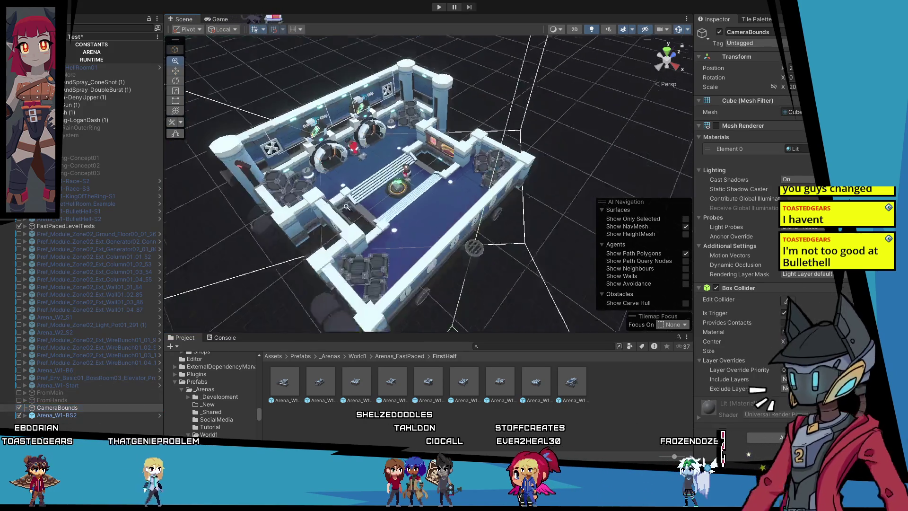
mouse_move(380, 199)
left_mouse_down()
mouse_move(361, 235)
mouse_move(436, 211)
mouse_move(442, 230)
mouse_move(432, 237)
mouse_move(416, 215)
mouse_move(421, 195)
mouse_move(318, 247)
mouse_move(307, 227)
left_mouse_up()
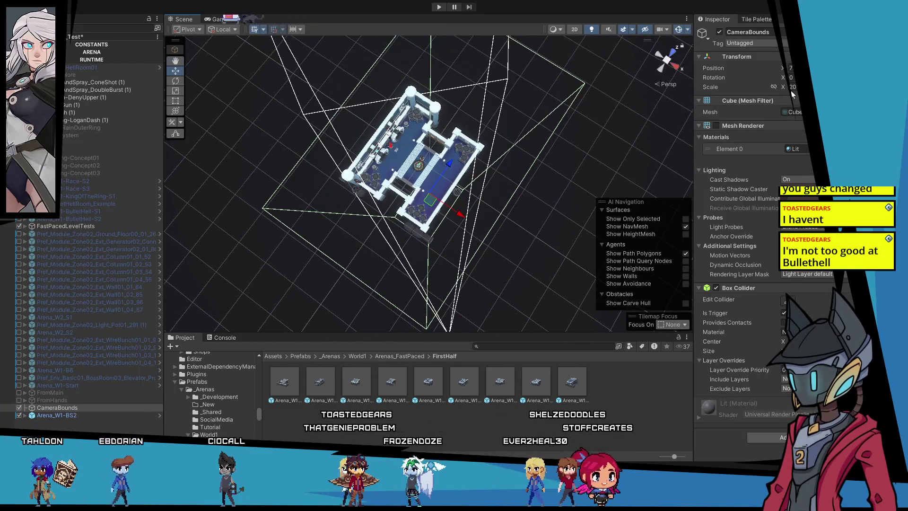
Set CameraBounds Scale X to 10 and shift it to X 9 over Arena_W1-BS2.
type("10")
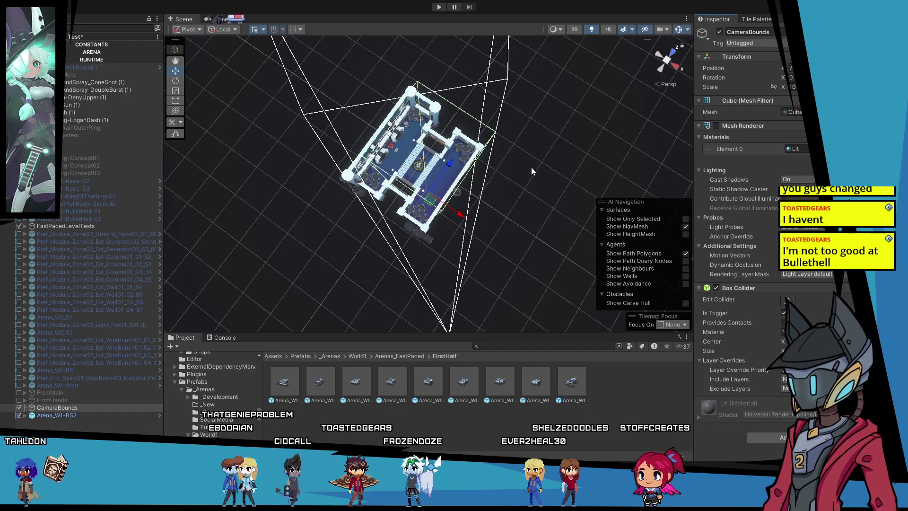
mouse_move(428, 204)
left_mouse_down()
mouse_move(428, 220)
mouse_move(503, 194)
mouse_move(506, 126)
mouse_move(586, 147)
mouse_move(513, 229)
left_mouse_up()
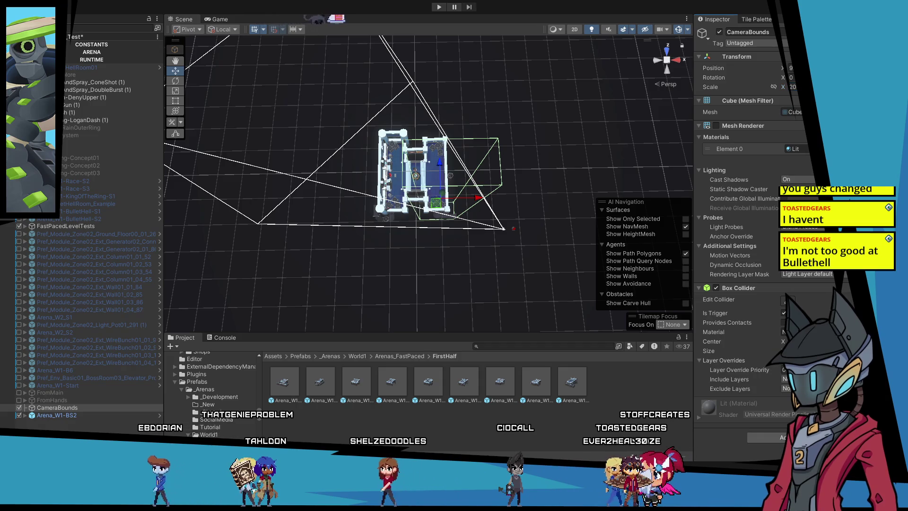
mouse_move(615, 152)
left_mouse_down()
mouse_move(437, 212)
mouse_move(441, 221)
left_mouse_up()
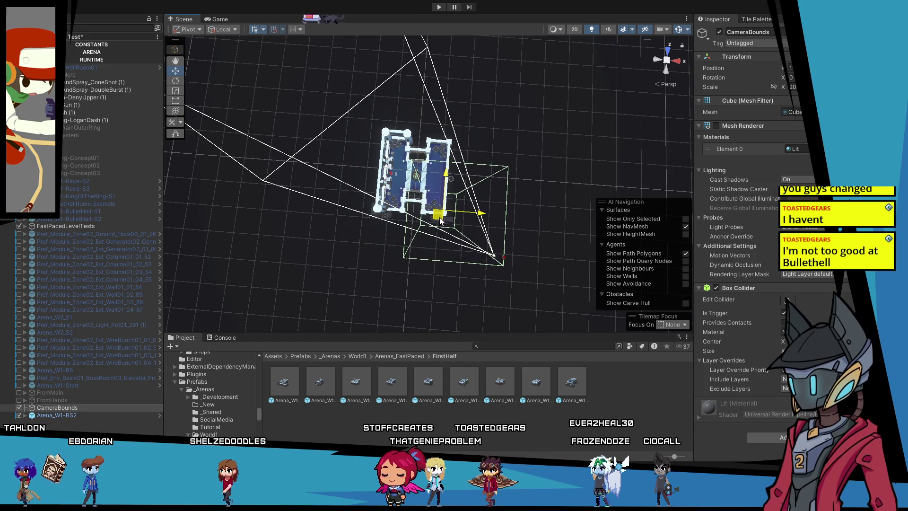
mouse_move(390, 258)
left_mouse_down()
mouse_move(263, 197)
mouse_move(303, 241)
left_mouse_up()
left_click(521, 56)
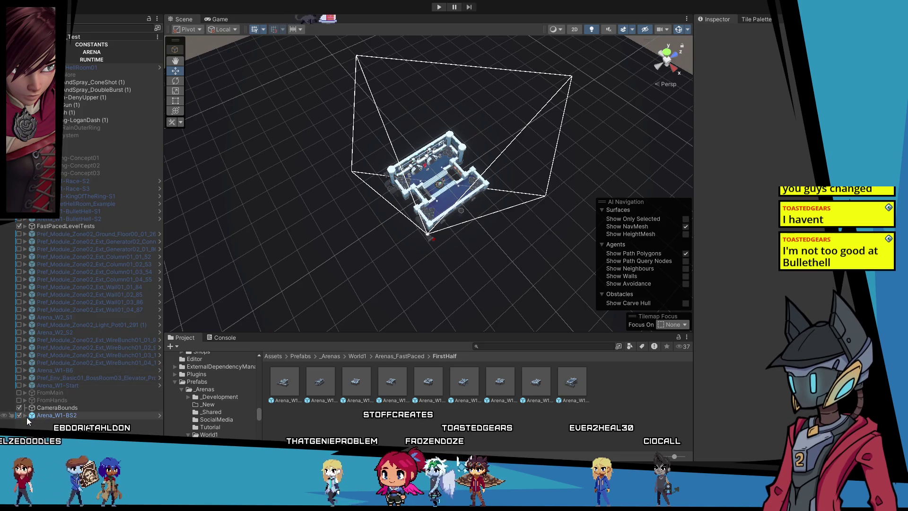
Disable the ArenaConfiguration object inside Arena_W1-BS2.
left_click(25, 415)
scroll(78, 396, "down", 2)
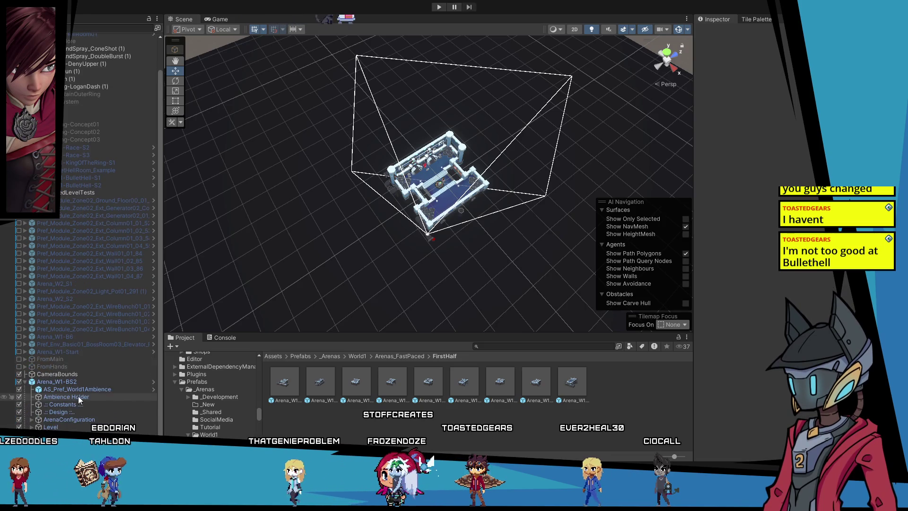
left_click(90, 419)
left_click(719, 32)
Start a playtest of the arena and inspect CameraBounds while it runs.
scroll(44, 405, "up", 2)
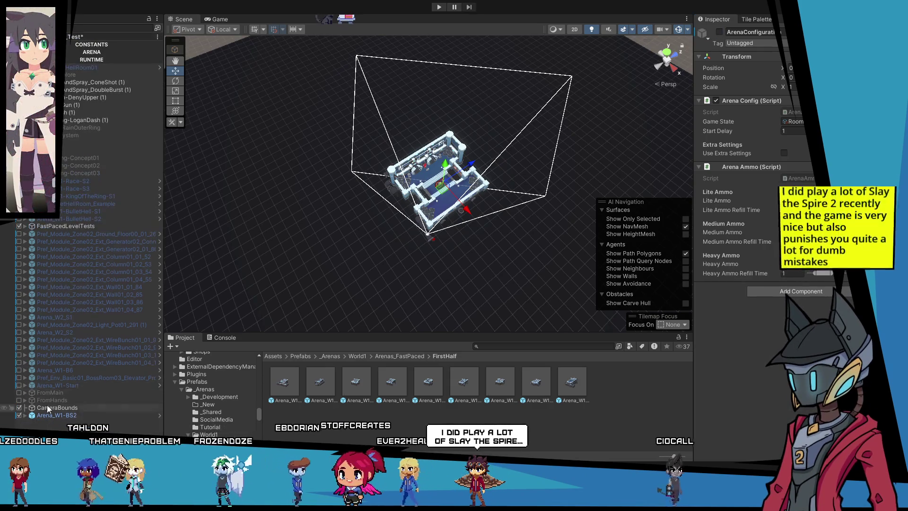
left_click(439, 7)
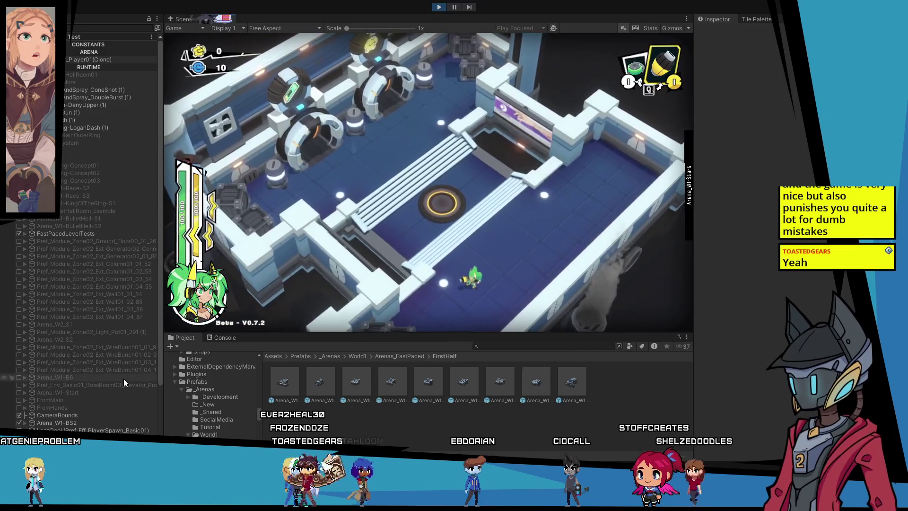
left_click(89, 416)
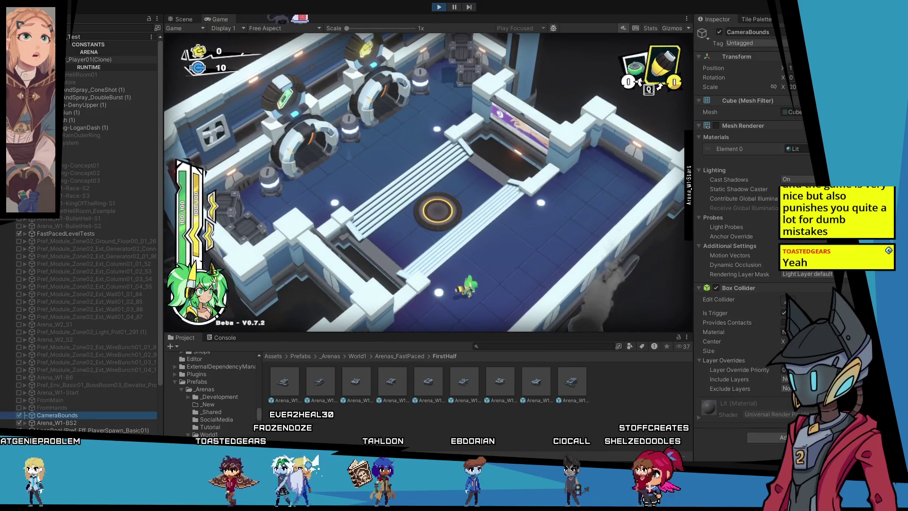
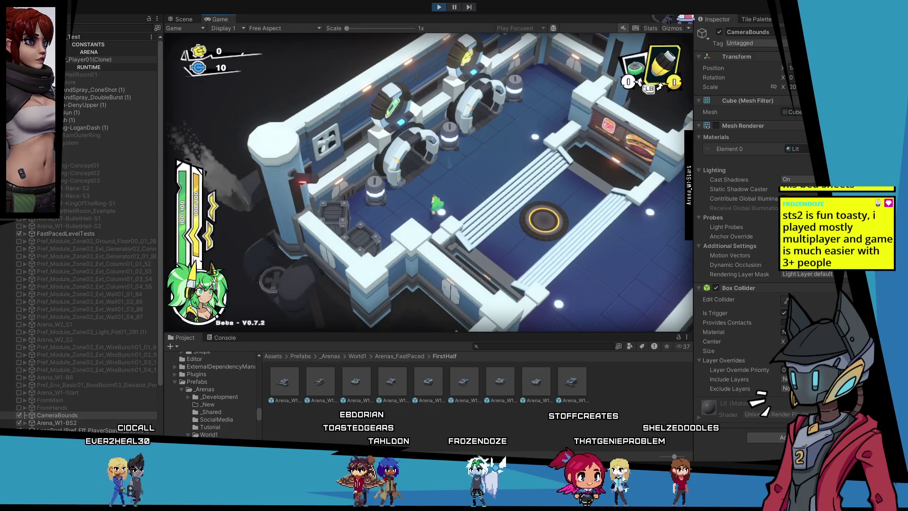
Run the green player toward the back wall and pillars, then down toward the front stairs.
key("w")
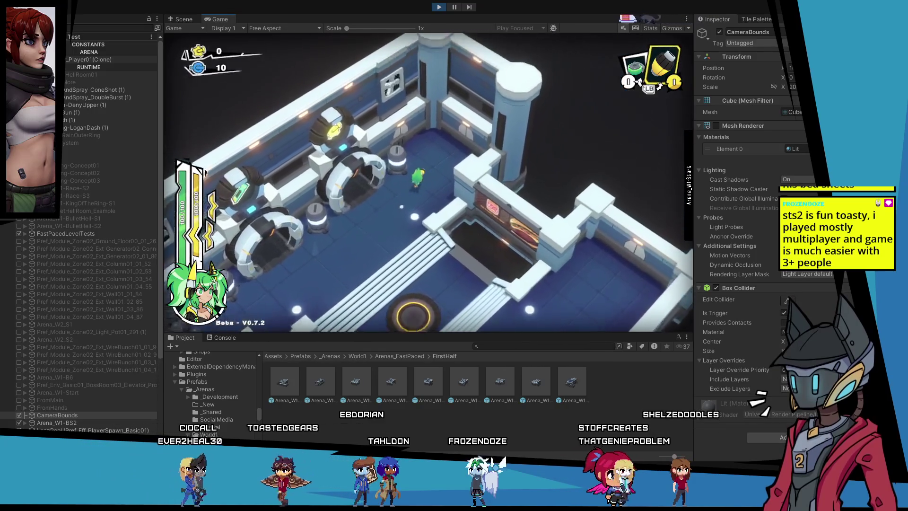
key("w")
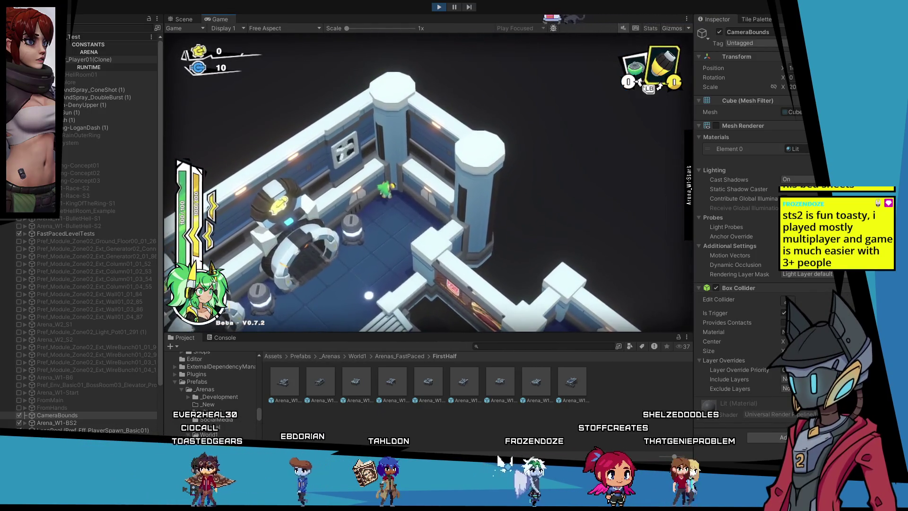
key("s")
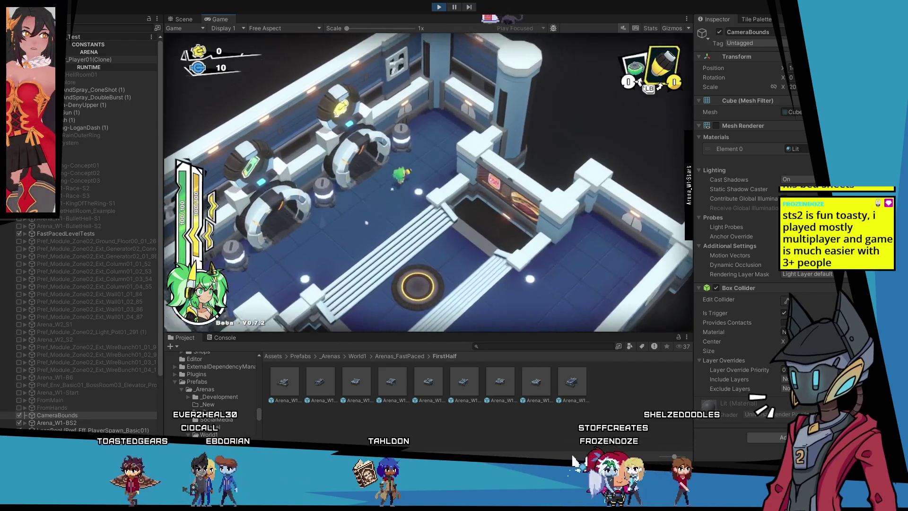
key("w")
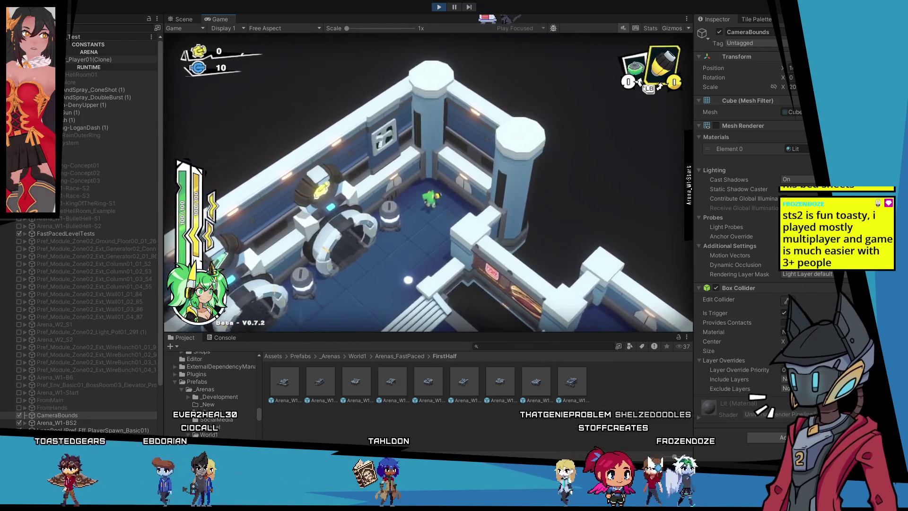
key("s")
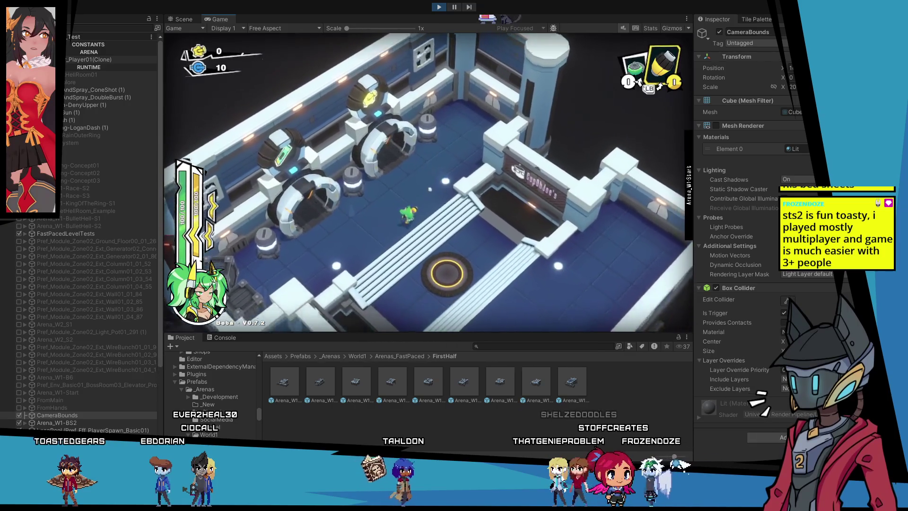
key("s")
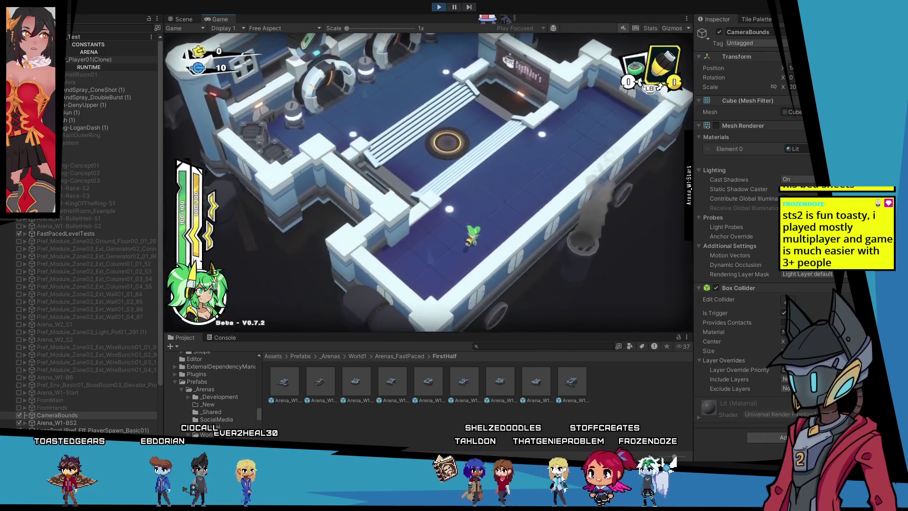
Run the player up the stairs, past the rings, back to the central pad, then select CameraBounds.
key("w")
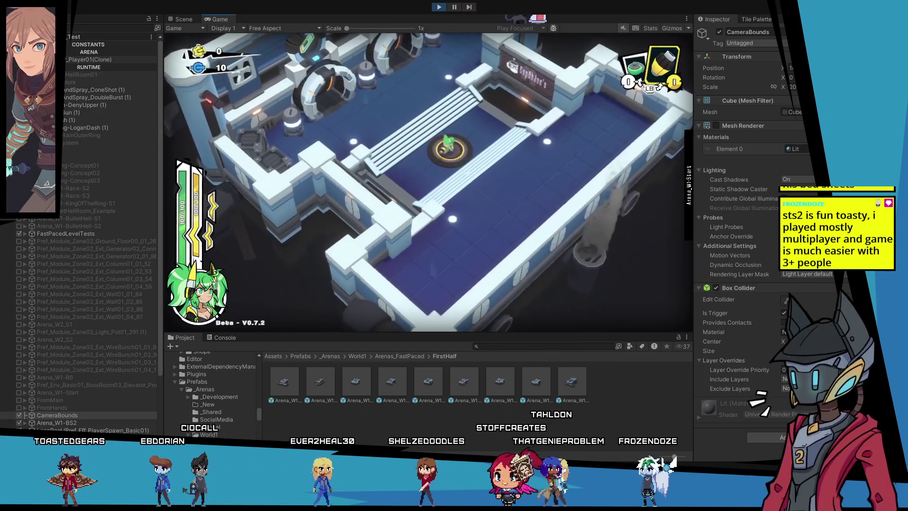
key("a")
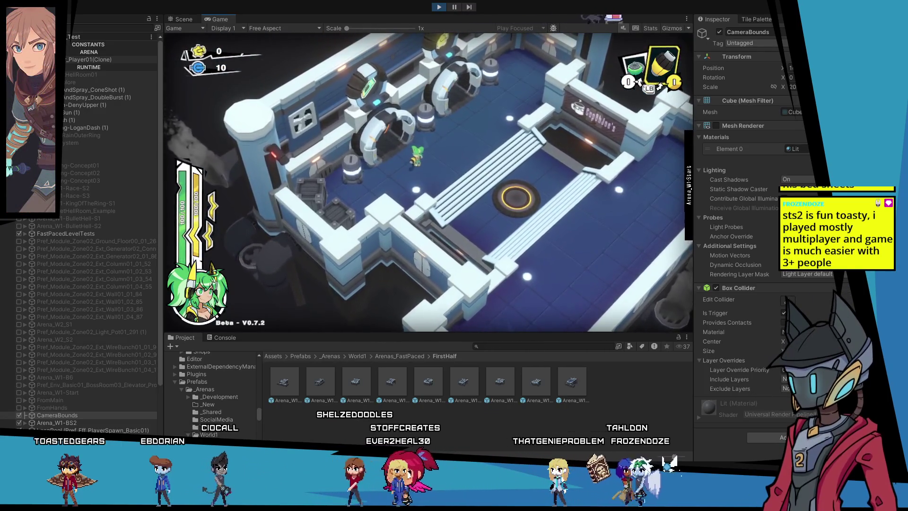
key("w")
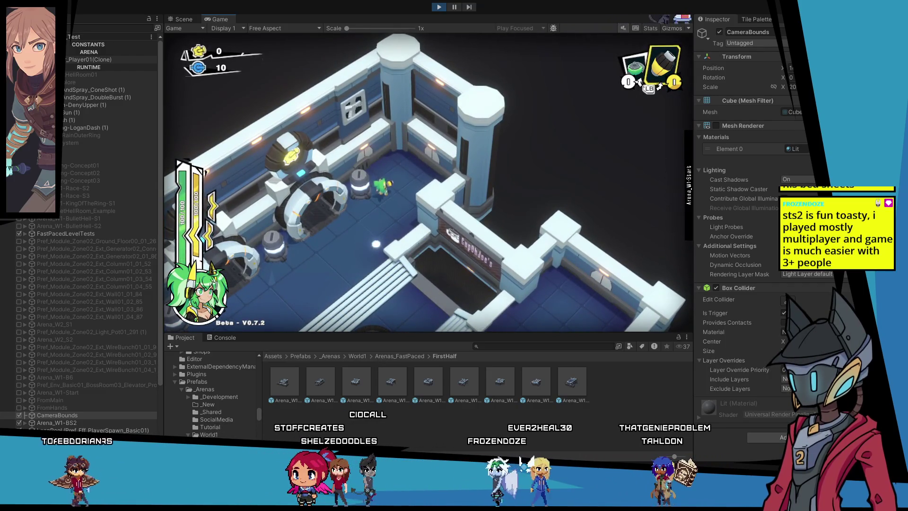
key("s")
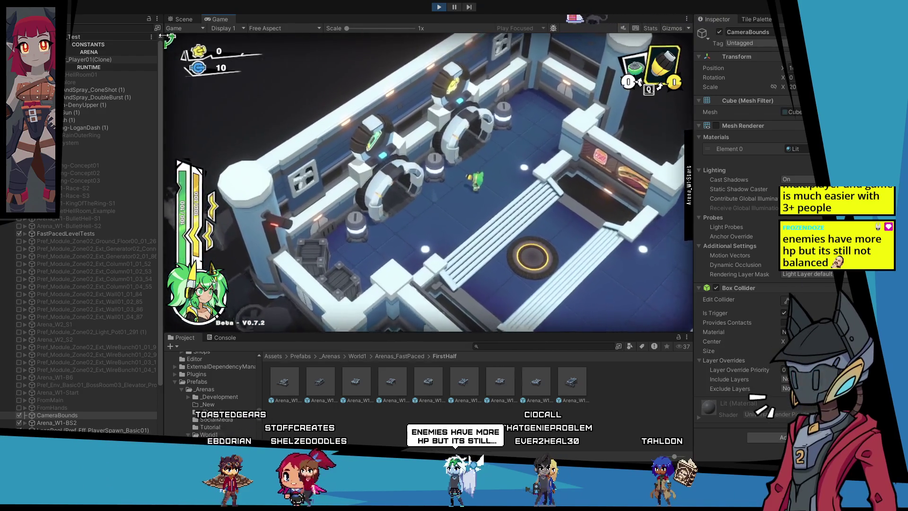
left_click(104, 413)
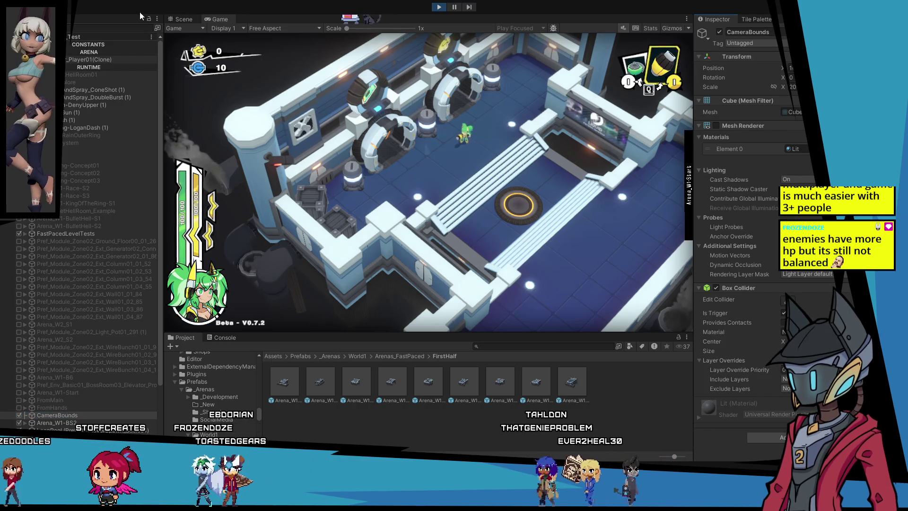
left_click(178, 20)
Select a portal door prop and inspect its material's UseGlobalEmiOverride setting, then pan across the arena.
scroll(425, 146, "up", 5)
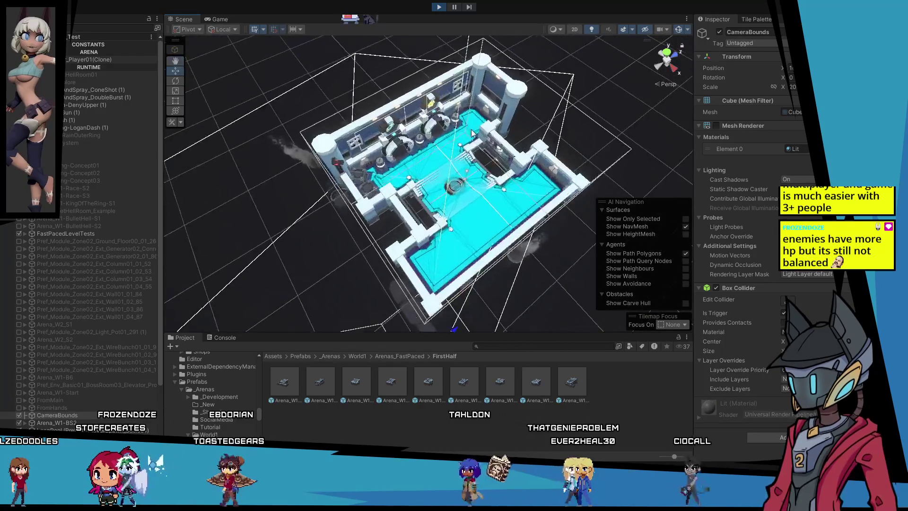
left_click(378, 116)
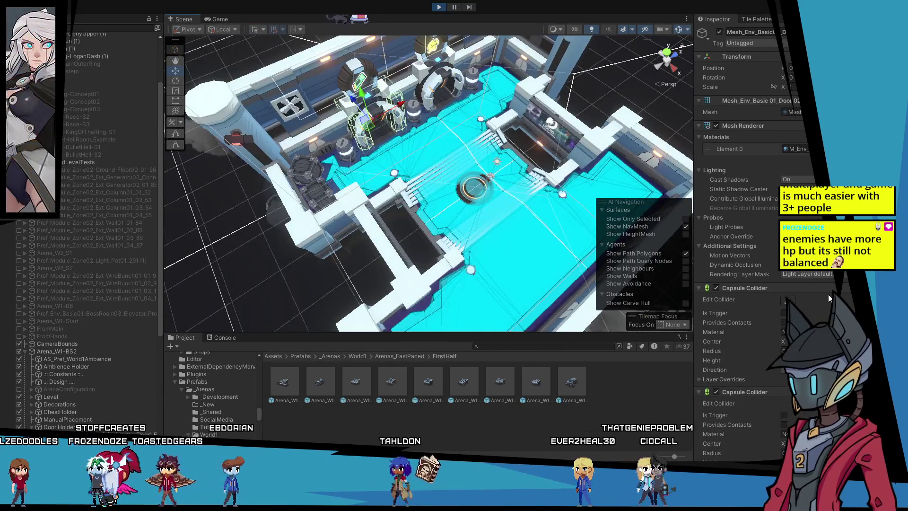
scroll(724, 426, "down", 15)
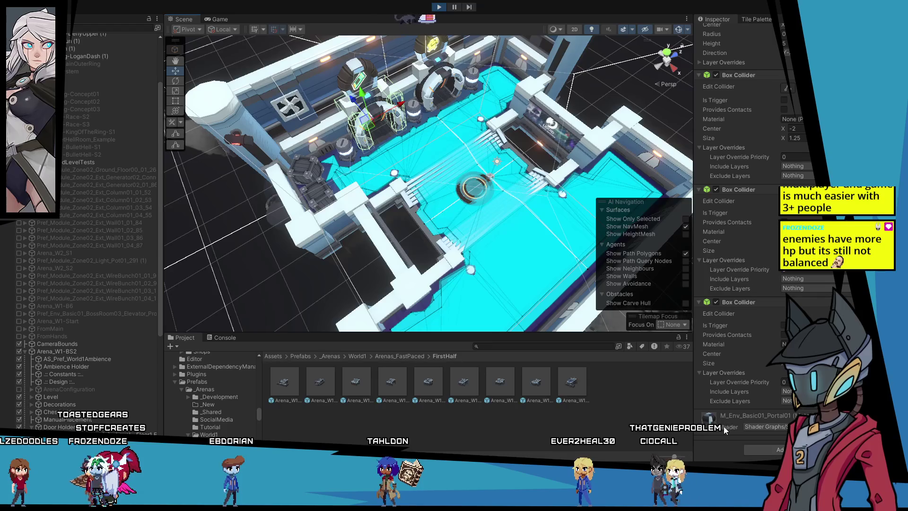
scroll(700, 428, "down", 10)
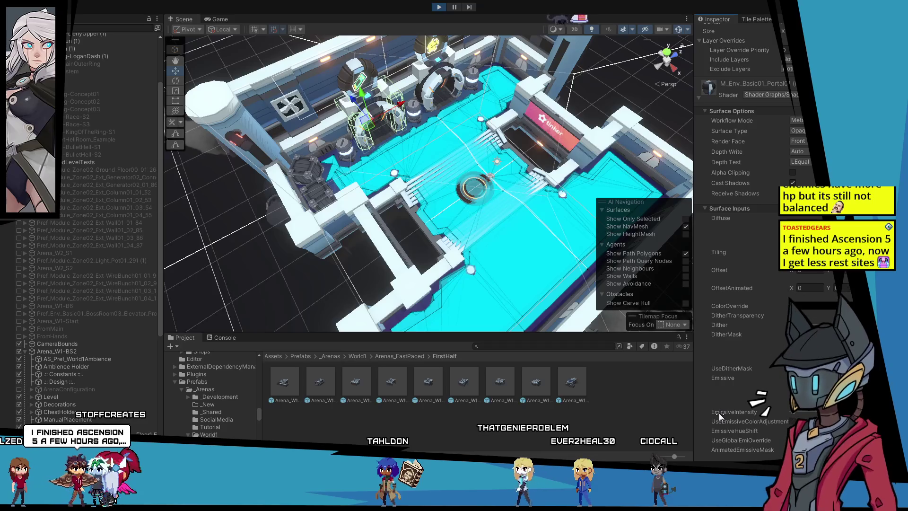
scroll(719, 415, "down", 3)
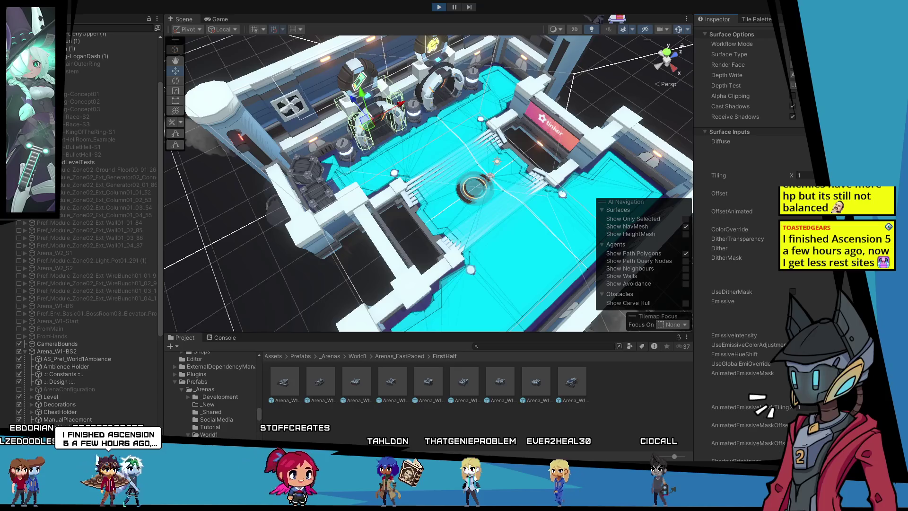
left_click(792, 363)
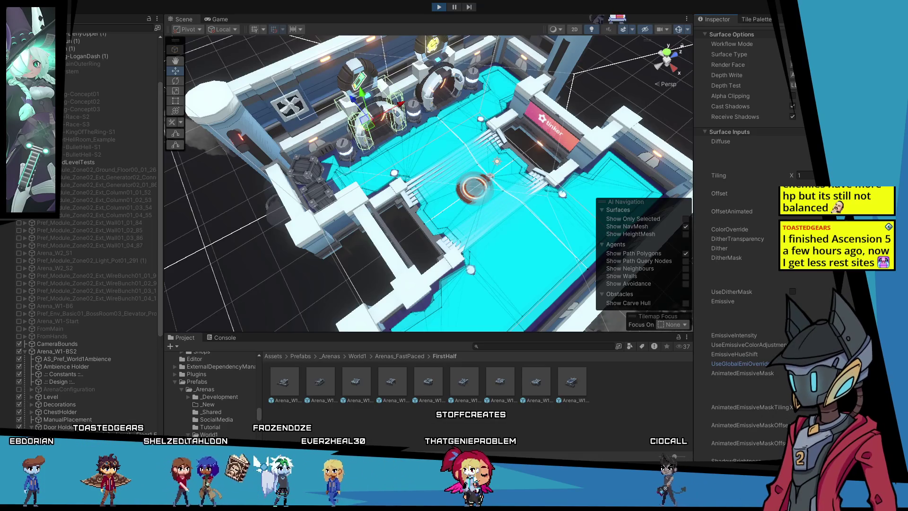
mouse_move(486, 204)
left_mouse_down()
mouse_move(470, 211)
mouse_move(500, 160)
left_mouse_up()
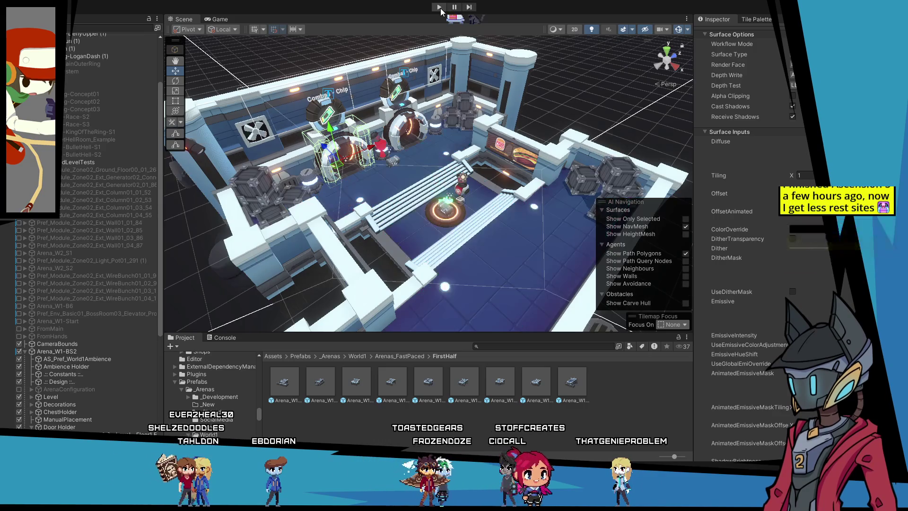
Orbit to a top-down angle, review Door Holder's children, collapse the branch, and select CameraBounds.
mouse_move(442, 199)
left_mouse_down()
mouse_move(442, 169)
mouse_move(403, 117)
left_mouse_up()
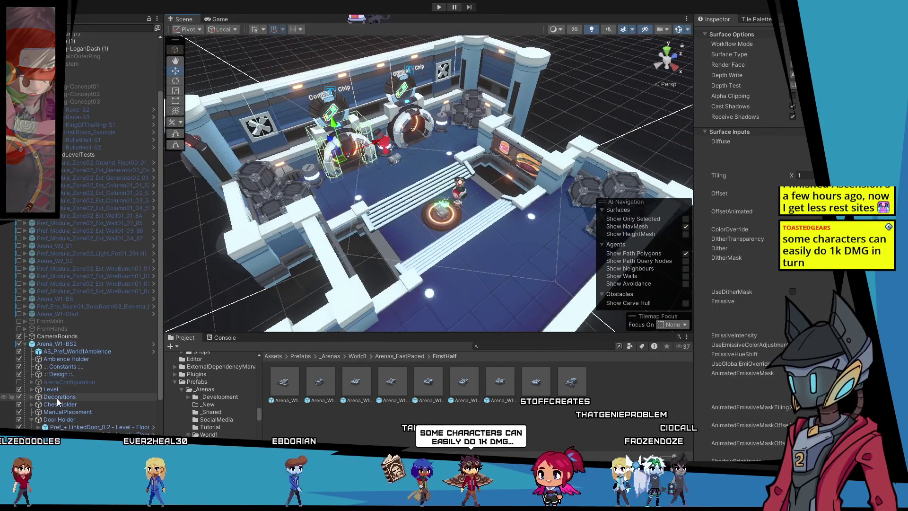
scroll(56, 401, "down", 4)
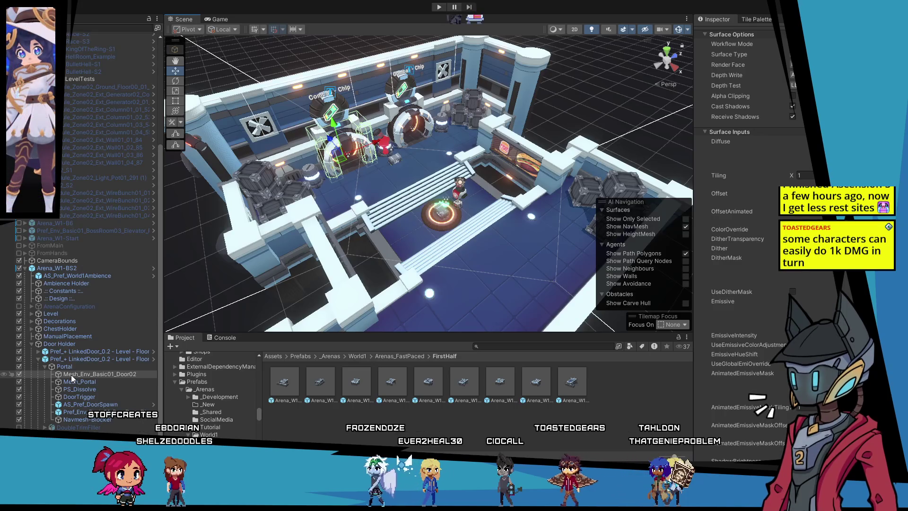
left_click(38, 359)
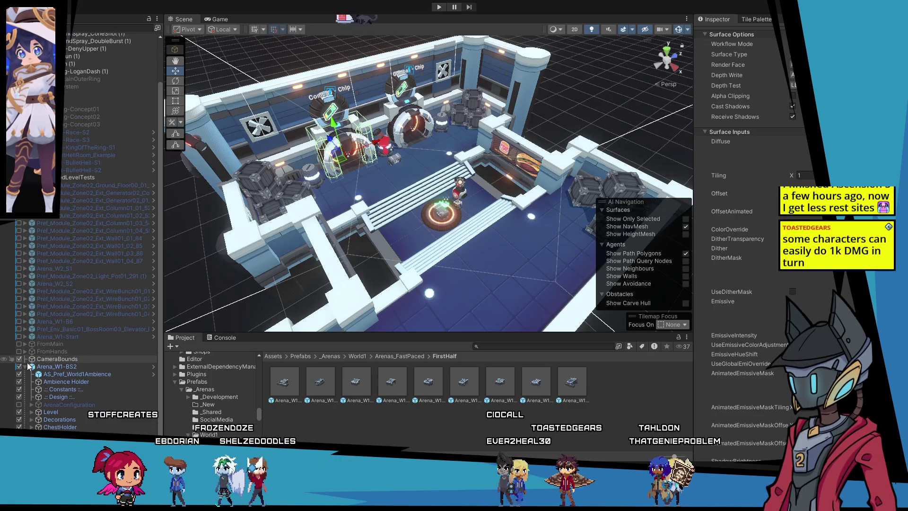
left_click(47, 407)
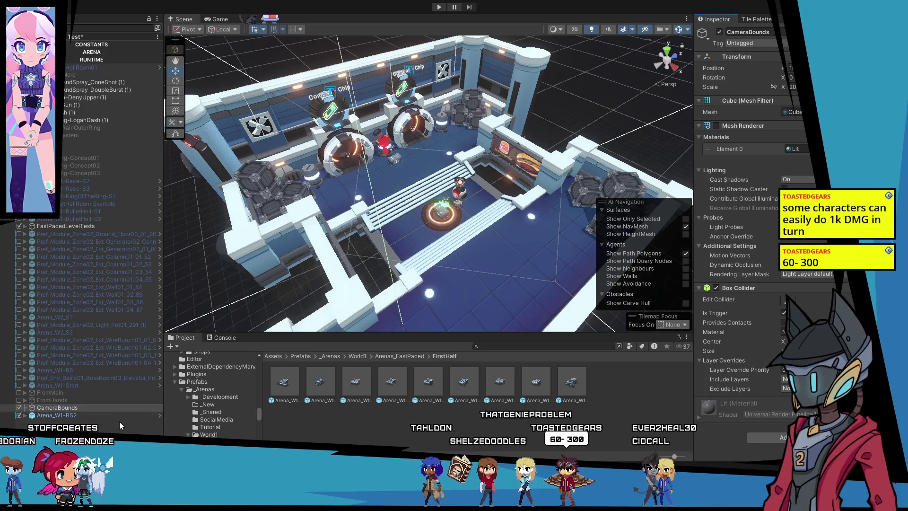
Zoom out and orbit to view the whole arena, then save the _Test scene.
left_click(321, 305)
scroll(321, 305, "down", 5)
mouse_move(321, 305)
left_mouse_down()
mouse_move(405, 162)
mouse_move(369, 198)
left_mouse_up()
left_click(86, 407)
mouse_move(322, 223)
left_mouse_down()
mouse_move(267, 259)
mouse_move(256, 288)
left_mouse_up()
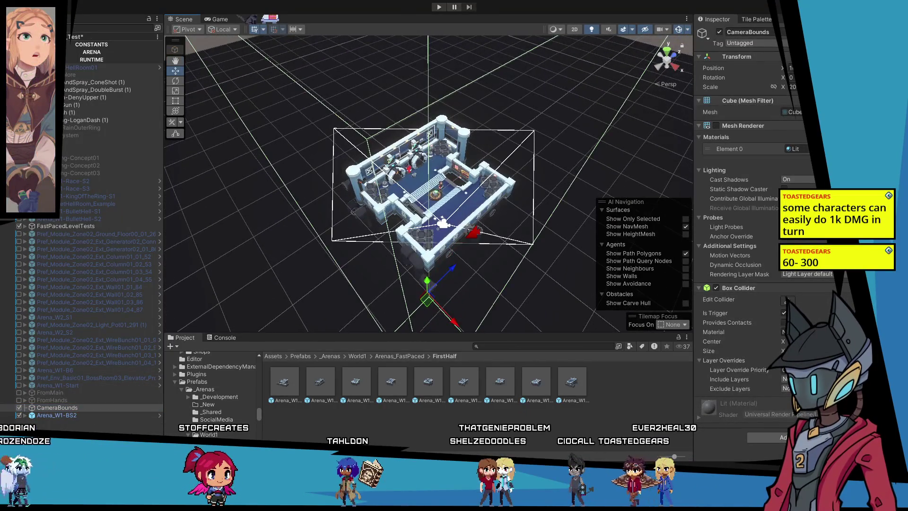
left_click(215, 308)
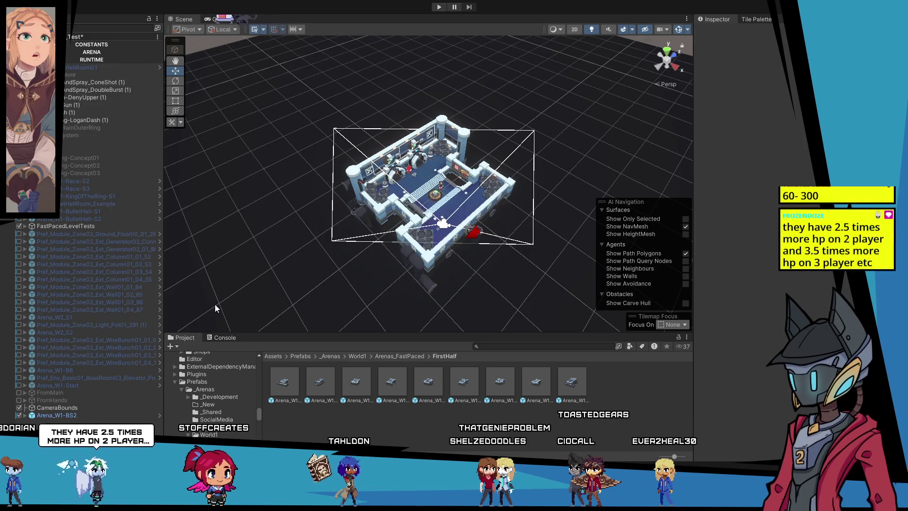
key("ctrl+s")
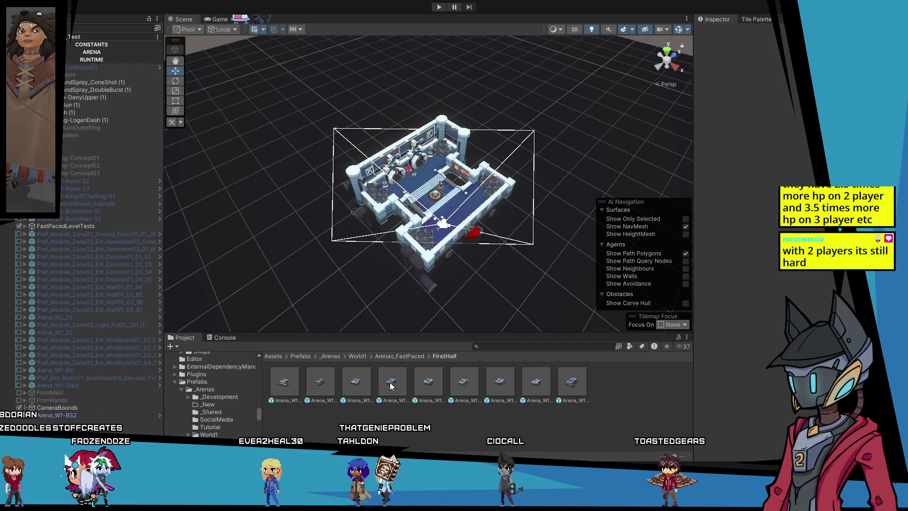
Open the Arena_W1-BS2 prefab in prefab editing mode.
left_click(364, 382)
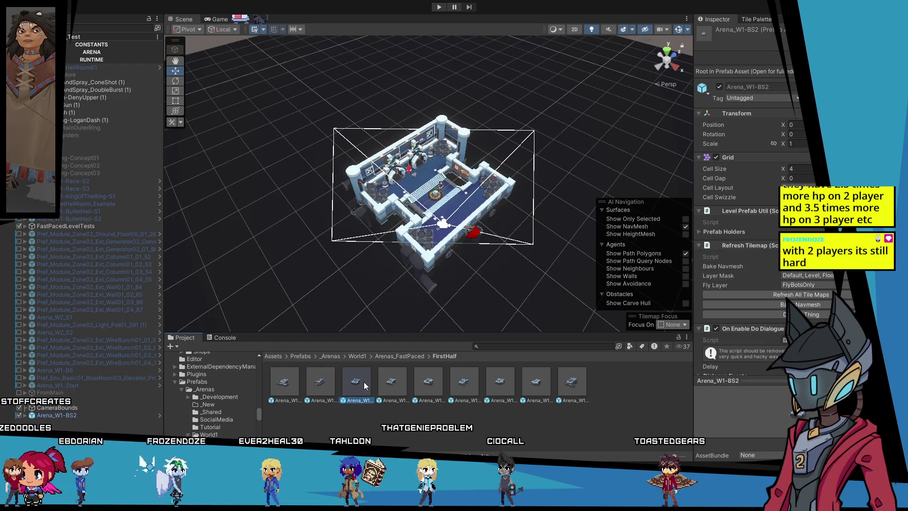
left_click(136, 408)
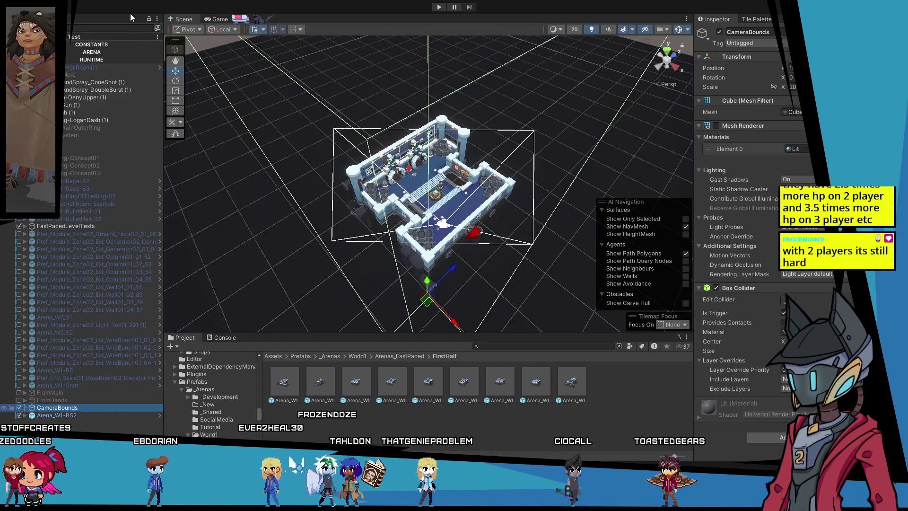
double_click(357, 381)
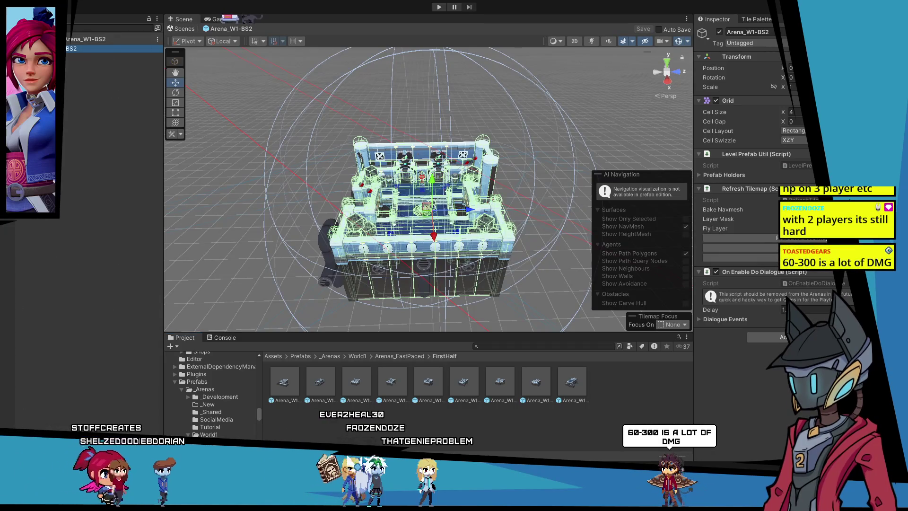
Select CameraBounds in the prefab, save Arena_W1-BS2, and return to the _Test scene.
left_click(65, 75)
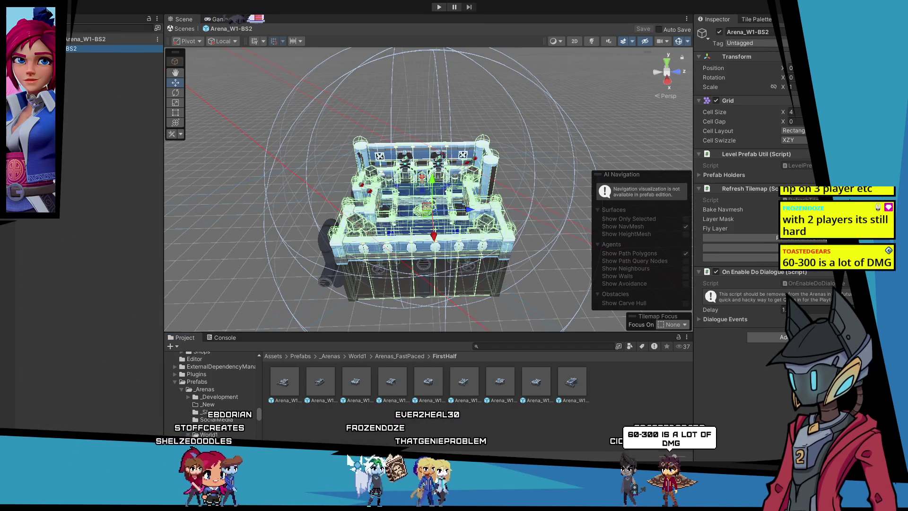
left_click(72, 131)
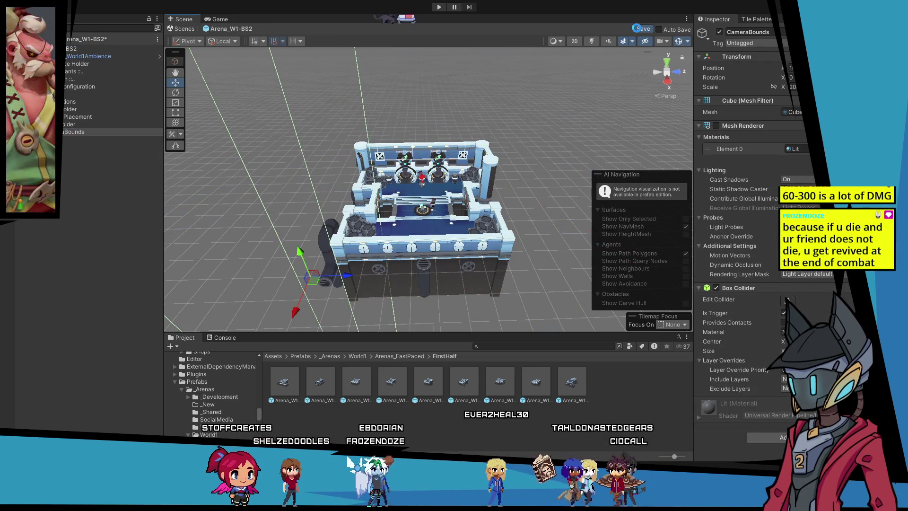
left_click(637, 28)
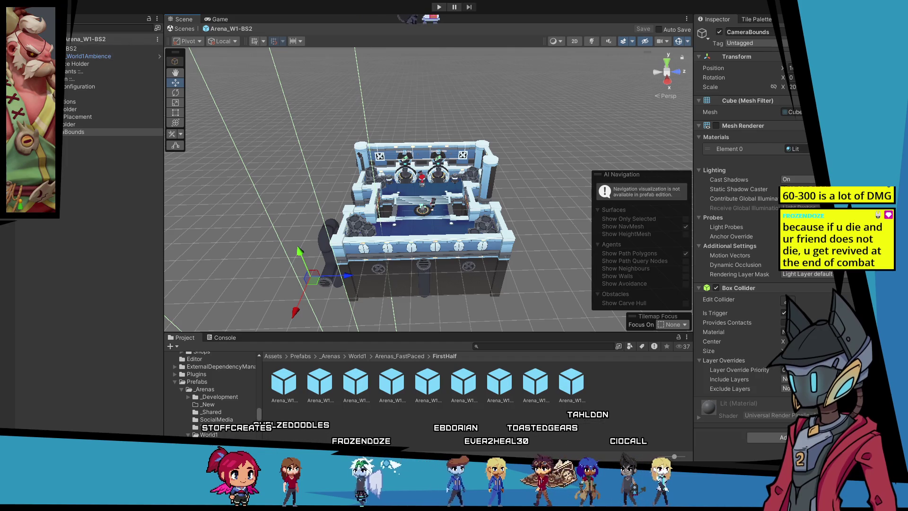
left_click(9, 39)
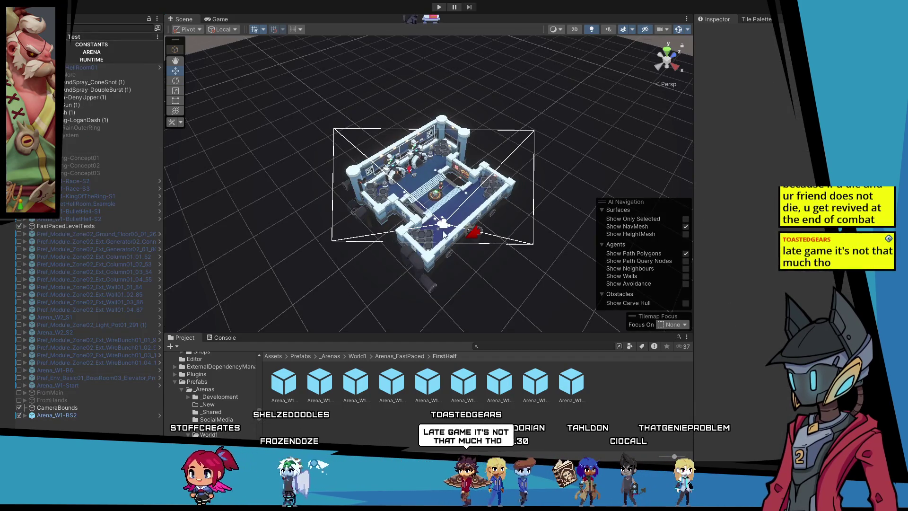
scroll(687, 327, "up", 5)
scroll(686, 328, "down", 5)
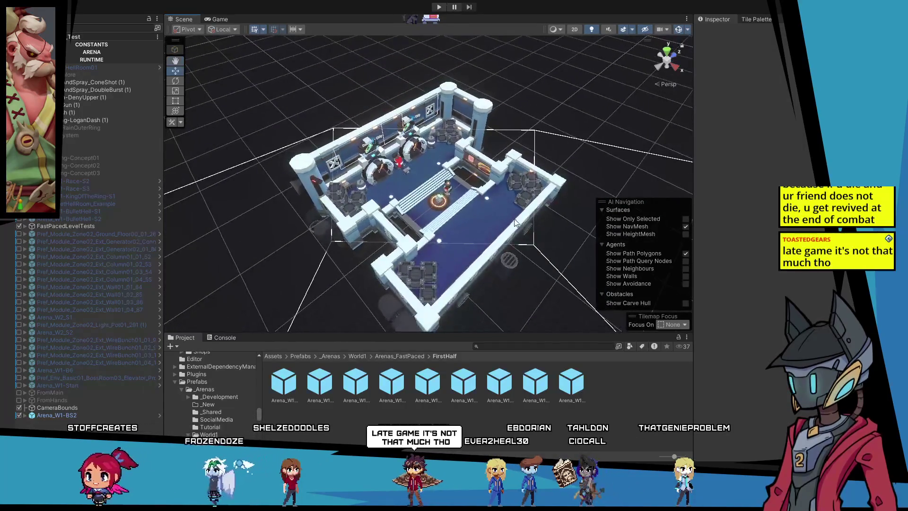